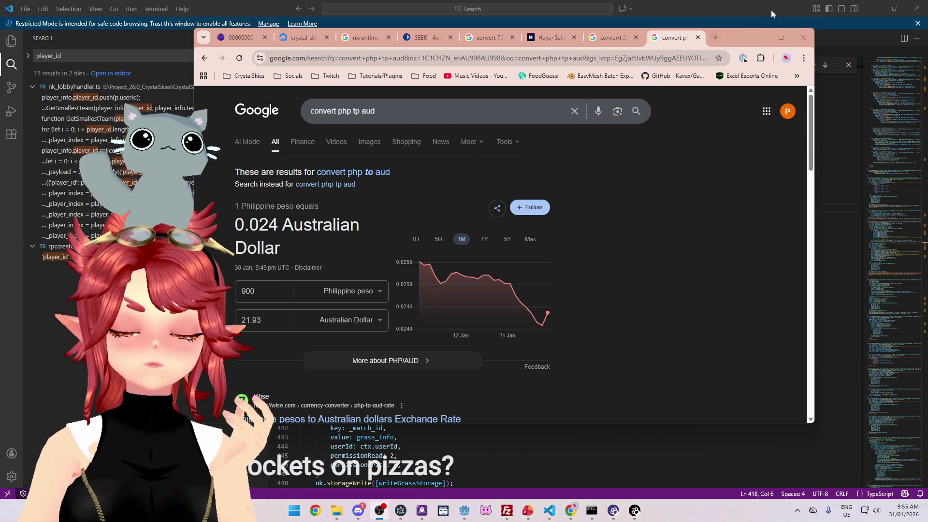
In a new tab, search Google for 'jamon serano rocket mushroom pizza' and show image results.
left_click(715, 38)
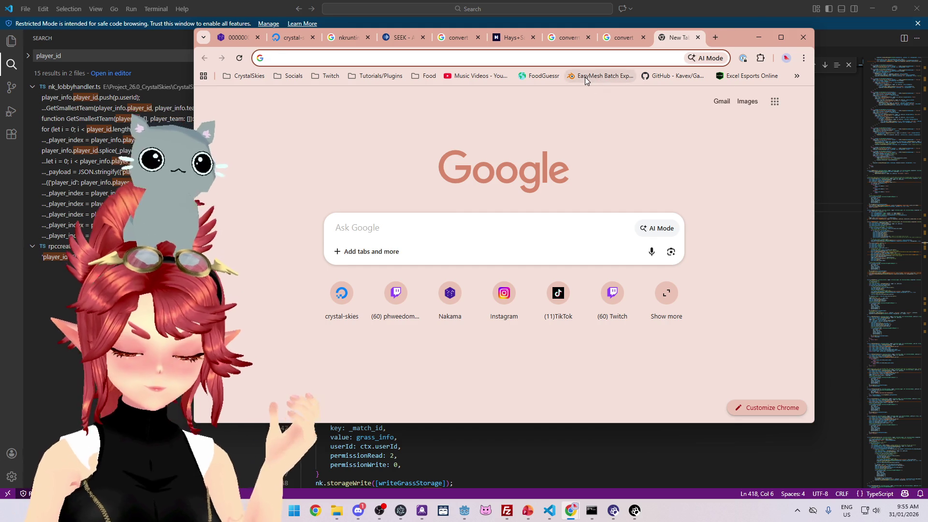
type("jamon sera")
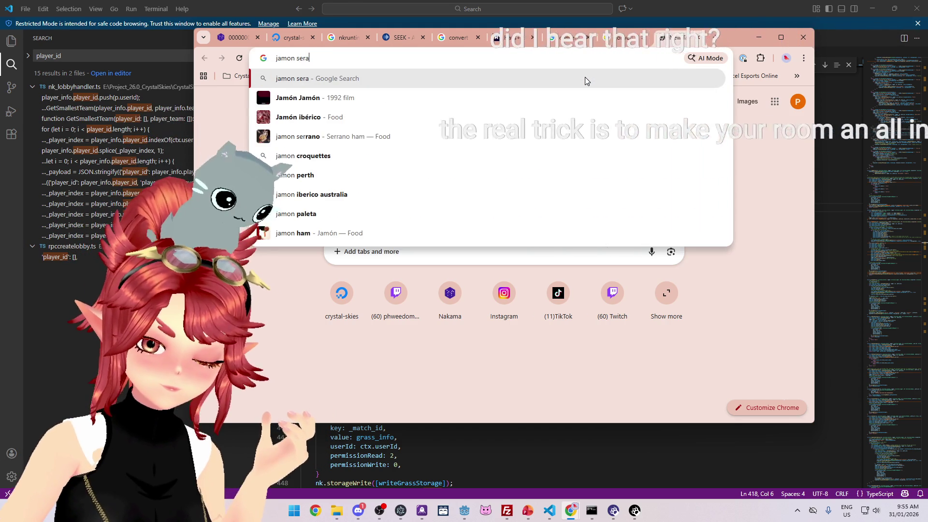
type("no rocket")
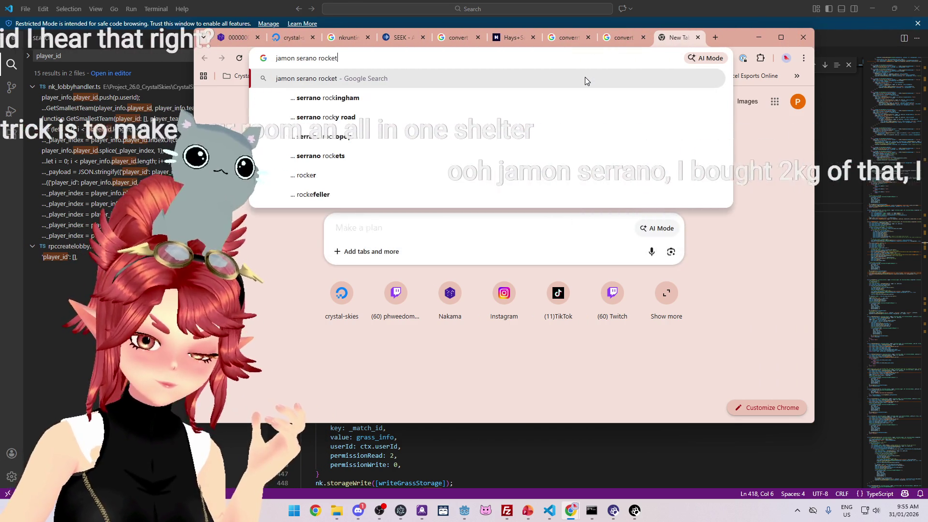
type(" mush")
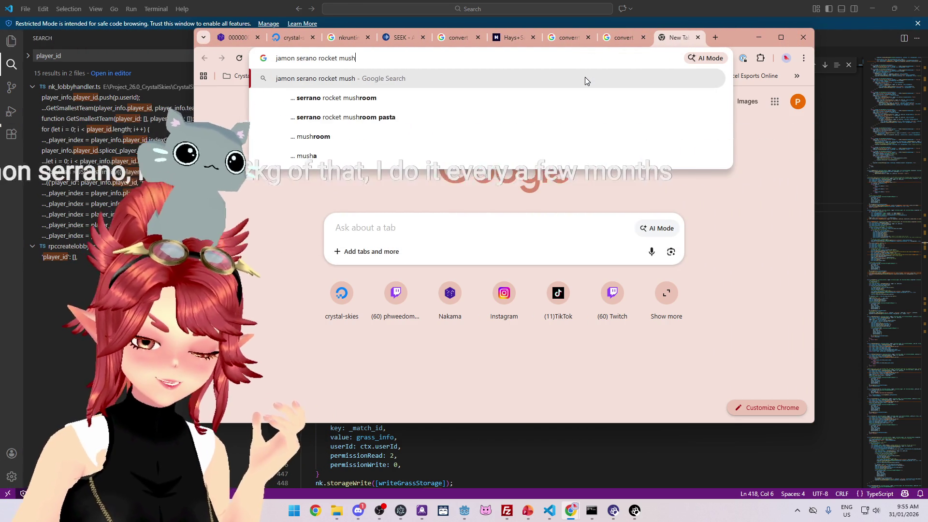
type("room")
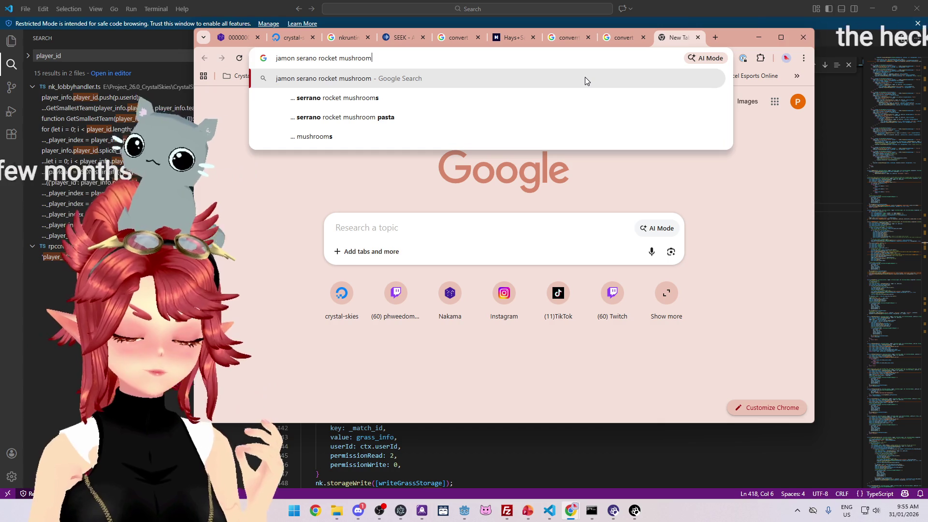
key("Return")
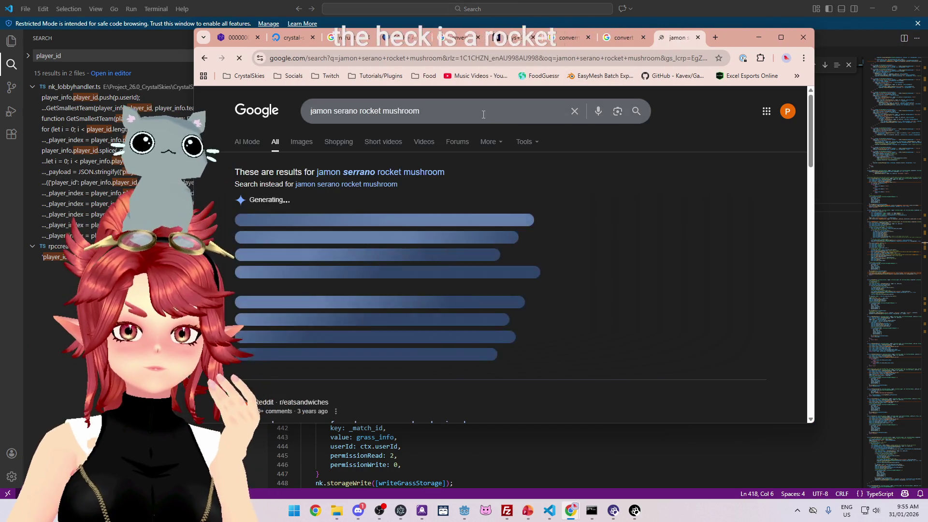
left_click(483, 114)
type("pizza")
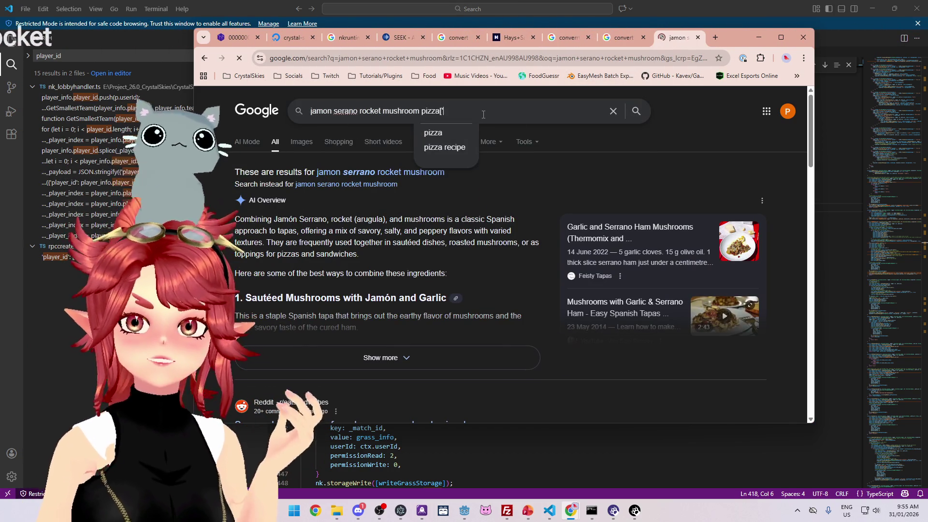
key("Return")
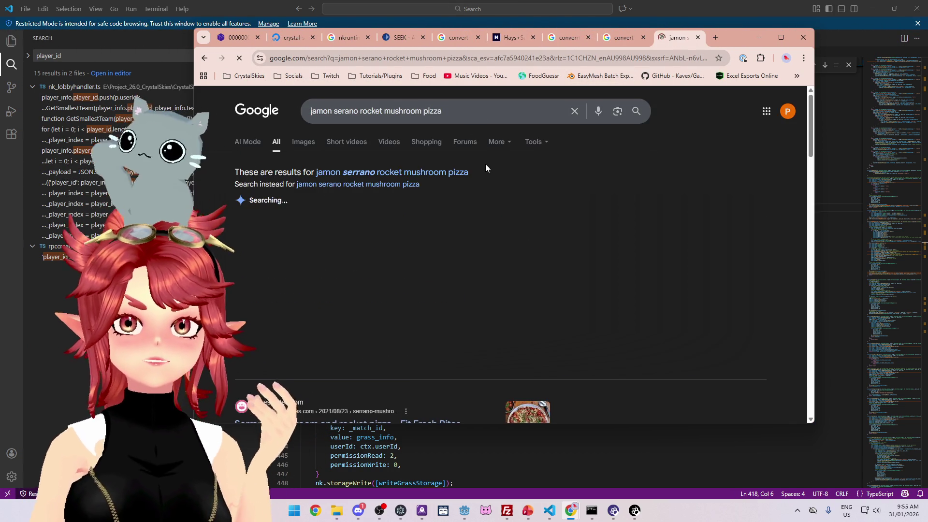
left_click(303, 142)
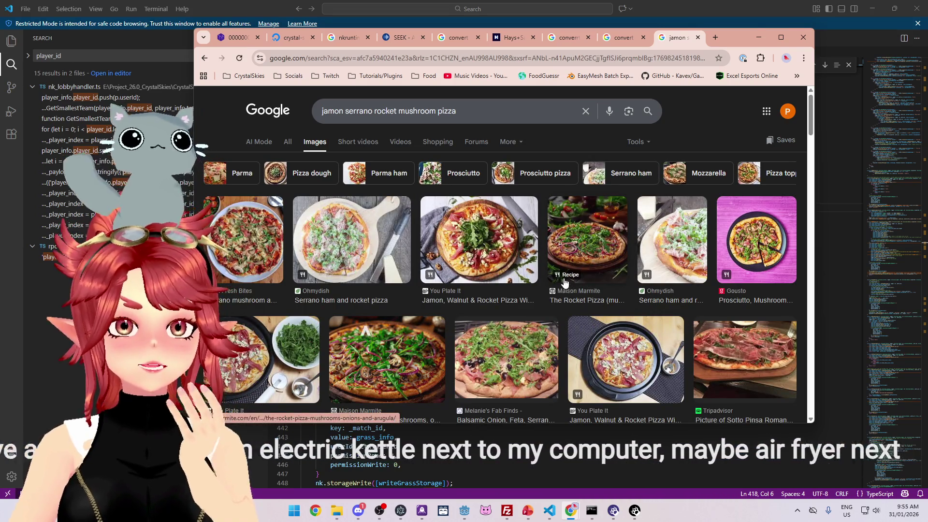
Preview the Gino Pizza Ovens smoked mozzarella and rocket pizza image in a maximized Chrome window.
scroll(749, 332, "down", 2)
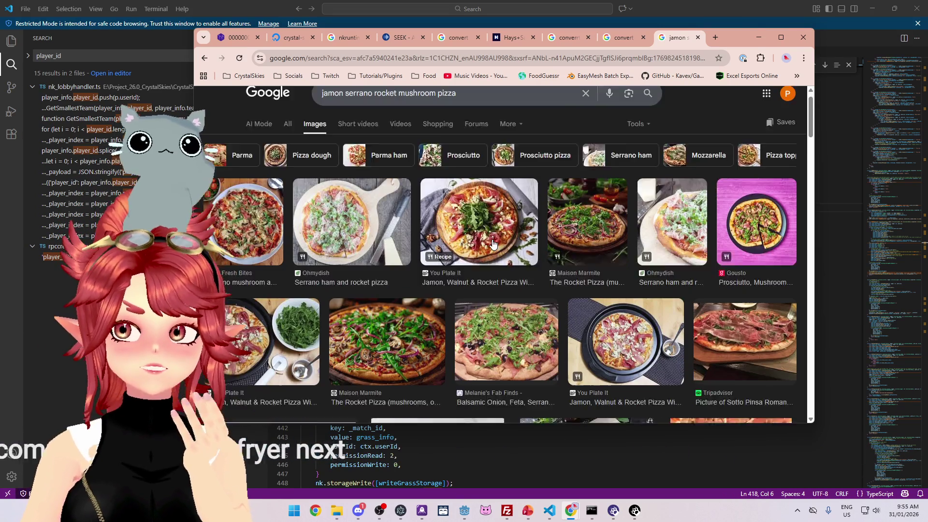
scroll(515, 274, "down", 3)
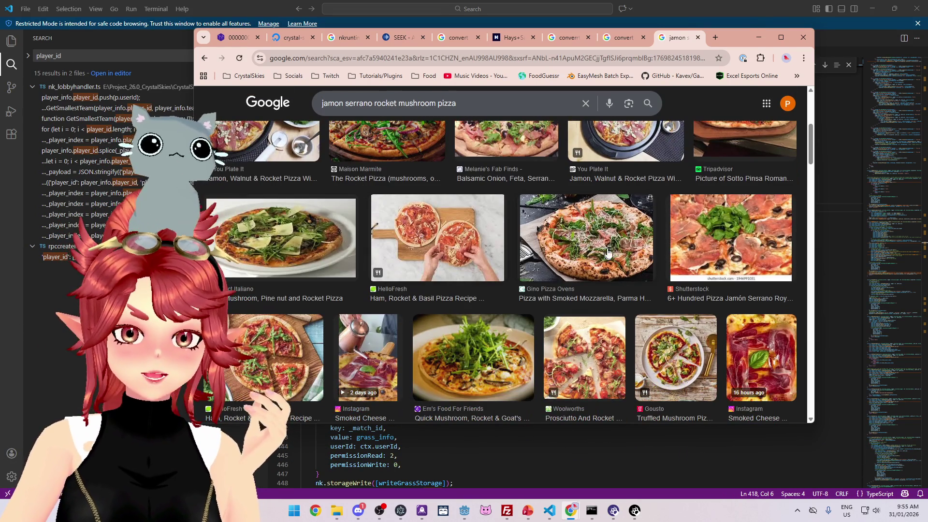
left_click(607, 252)
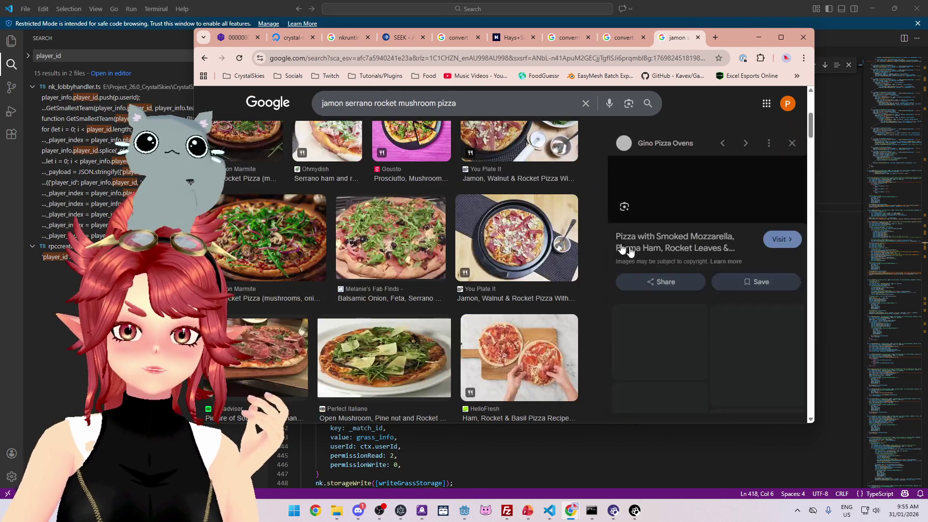
left_click(779, 38)
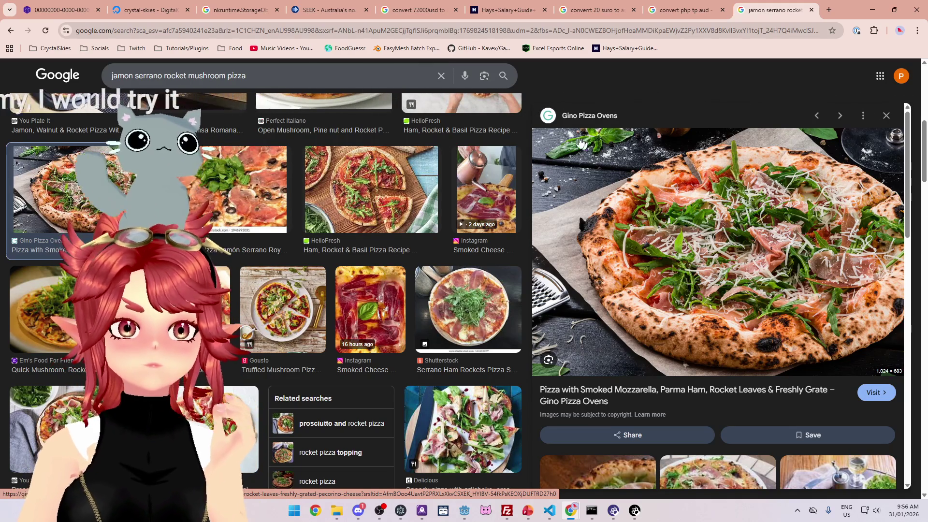
scroll(627, 219, "down", 2)
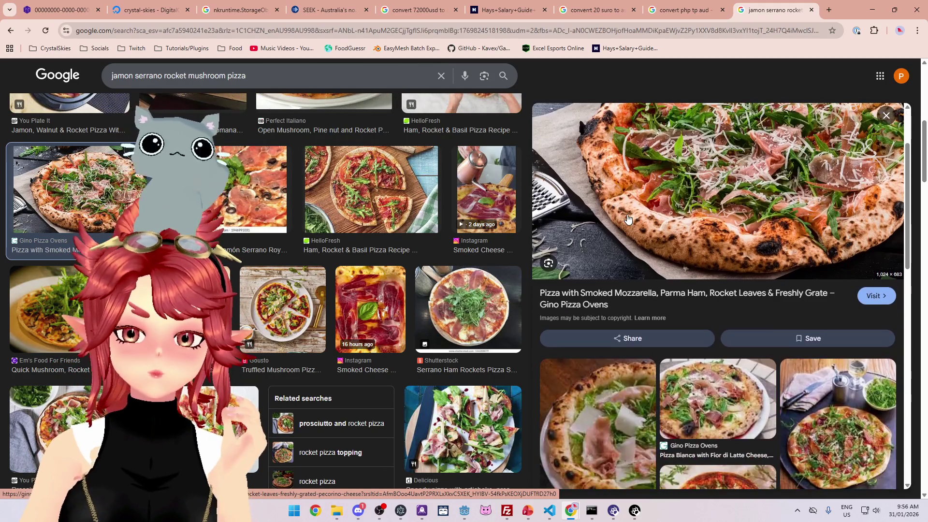
scroll(627, 219, "up", 1)
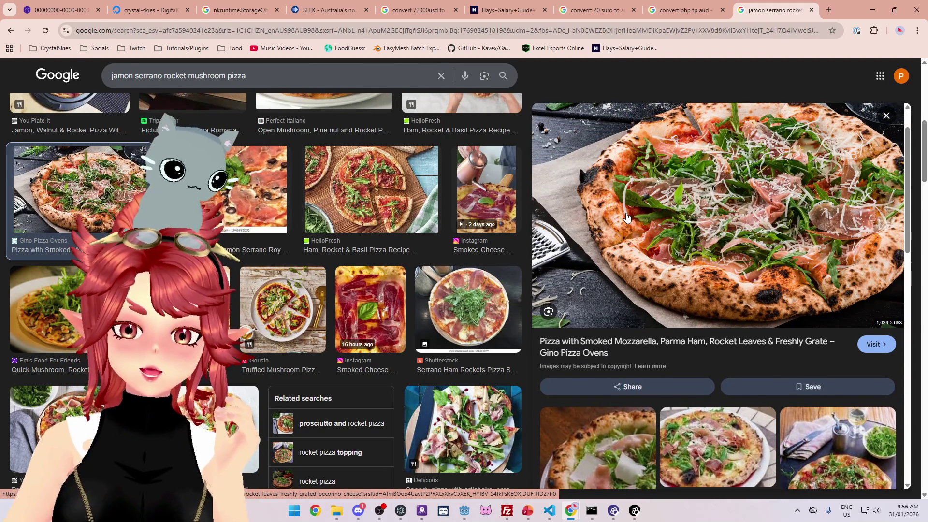
scroll(626, 218, "up", 1)
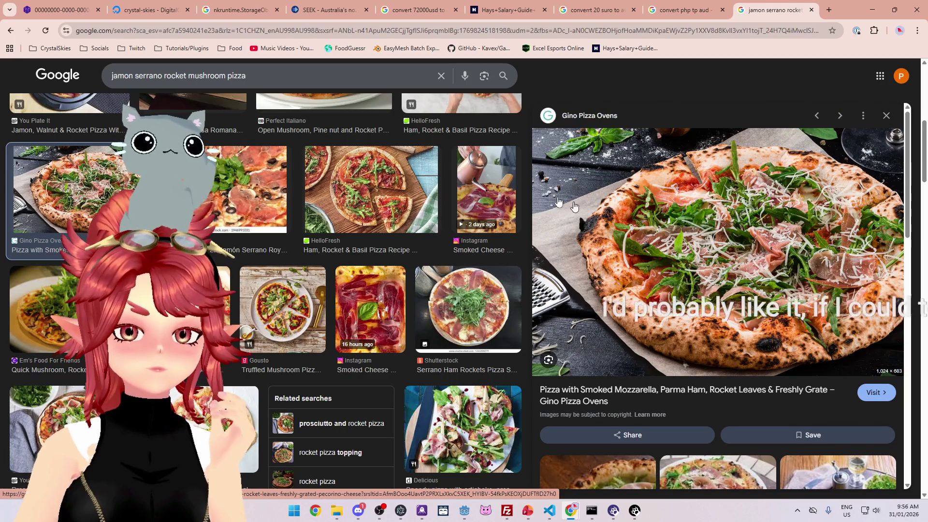
scroll(367, 290, "down", 3)
scroll(367, 290, "down", 3)
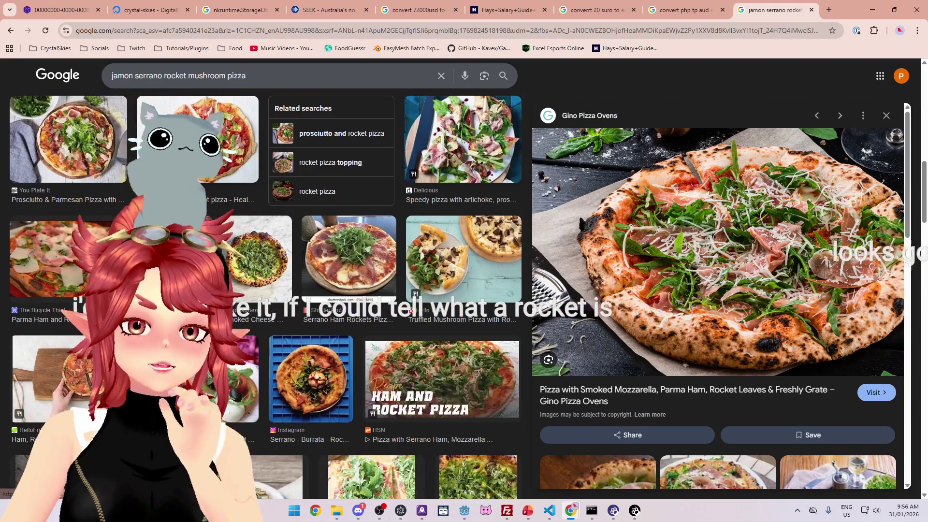
scroll(367, 290, "down", 6)
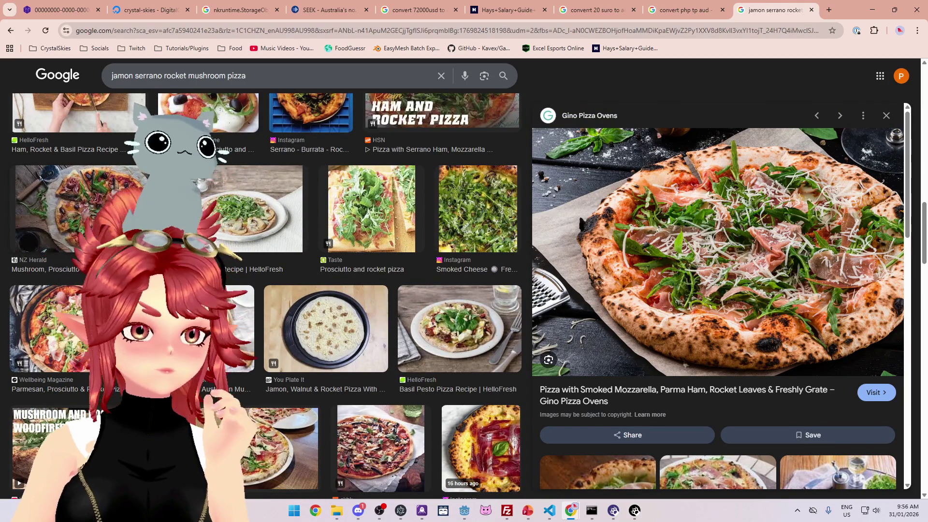
scroll(100, 168, "down", 1)
left_click(100, 168)
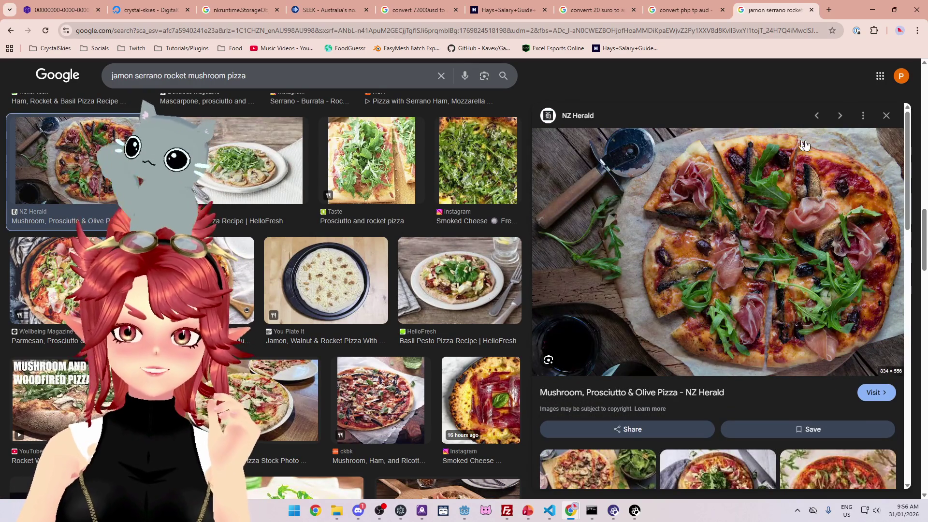
scroll(367, 317, "down", 7)
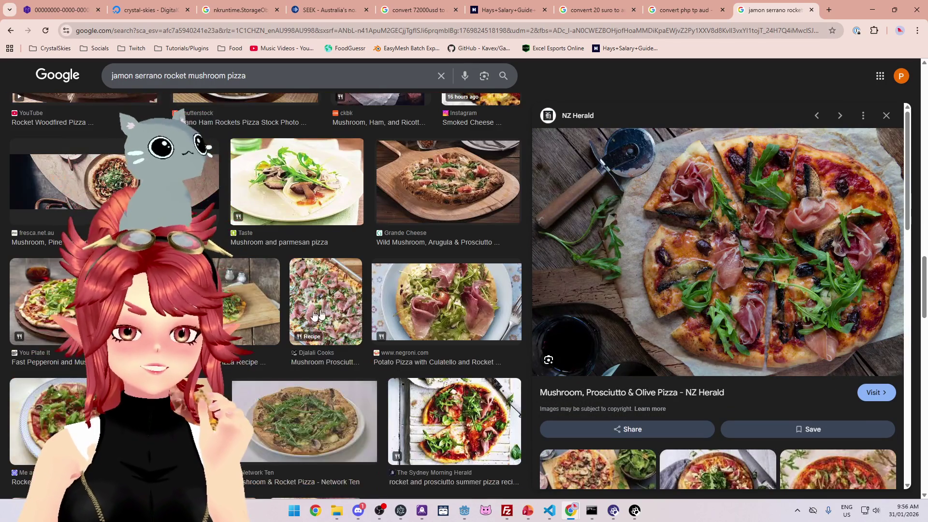
scroll(458, 314, "up", 5)
scroll(458, 314, "up", 5)
scroll(264, 299, "up", 1)
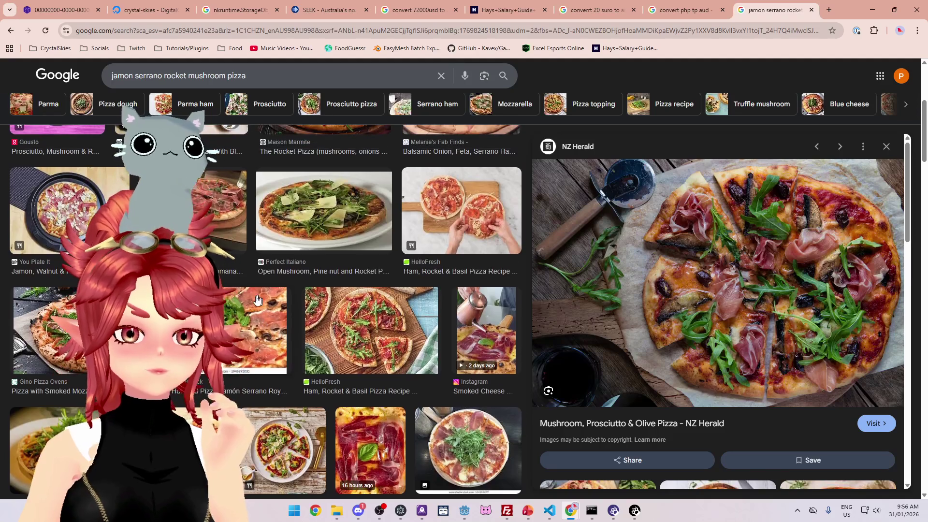
left_click(48, 333)
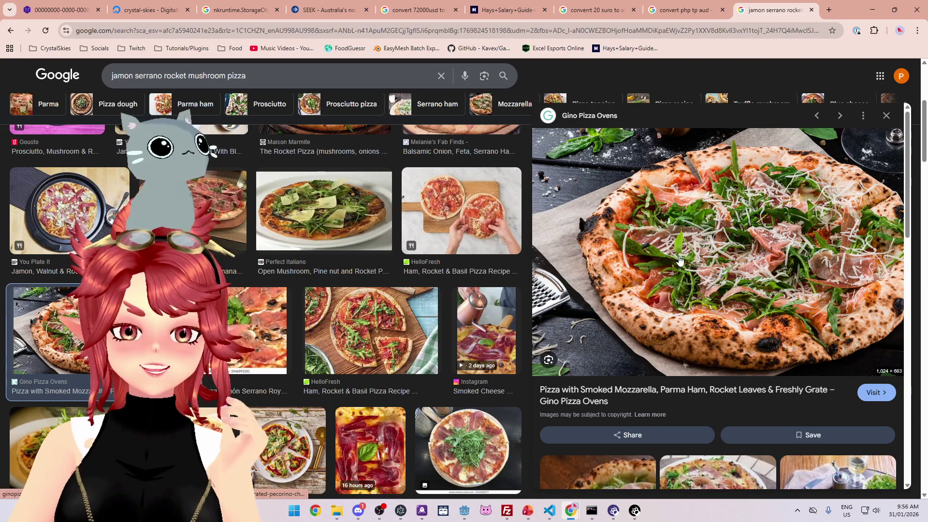
left_click(828, 12)
Search 'rocket vegetable', view its image results, then minimize the browser.
type("rocket ")
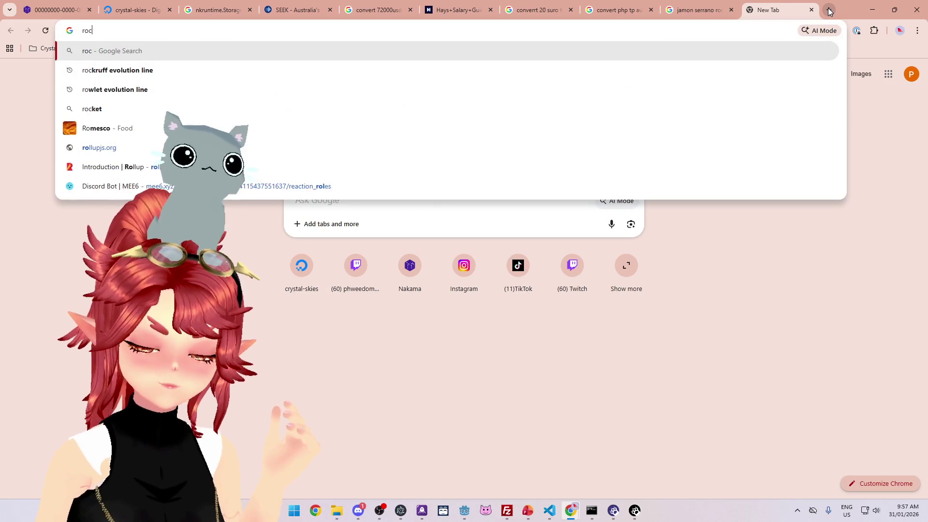
type("veg")
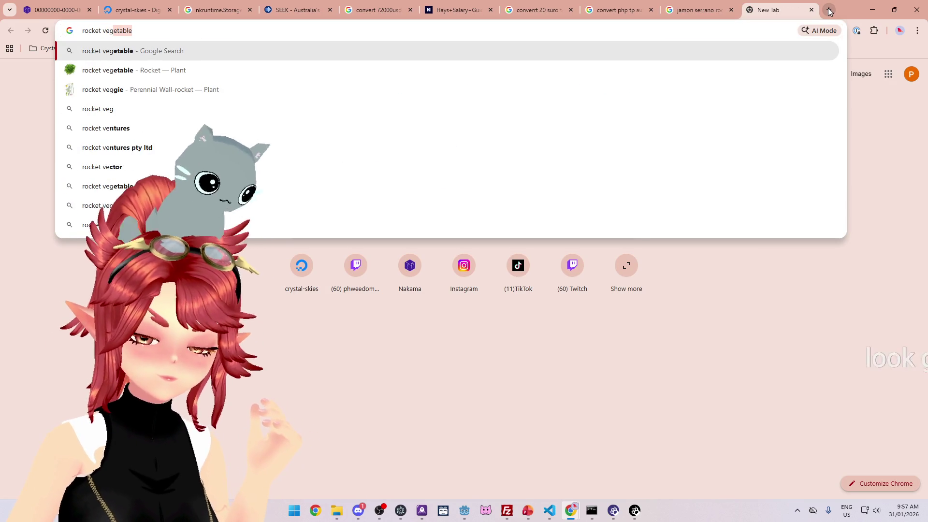
left_click(246, 45)
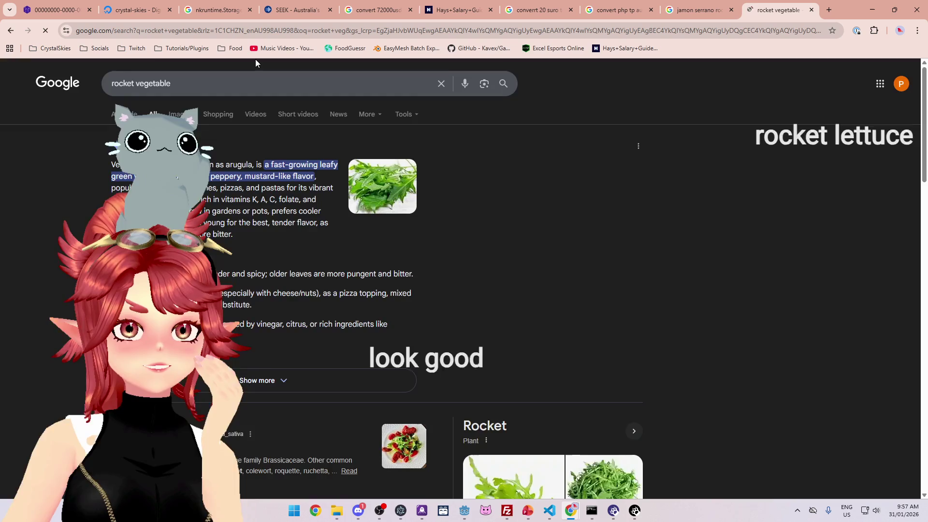
left_click(180, 114)
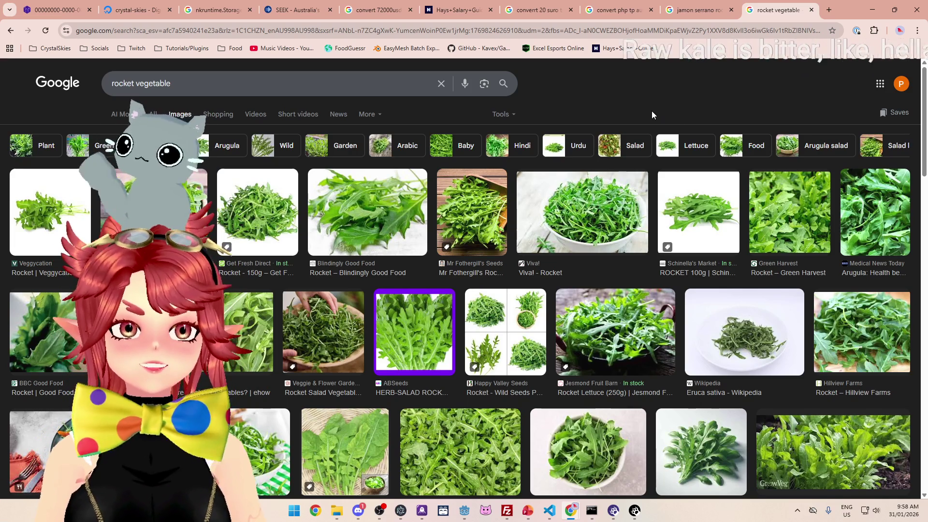
left_click(872, 10)
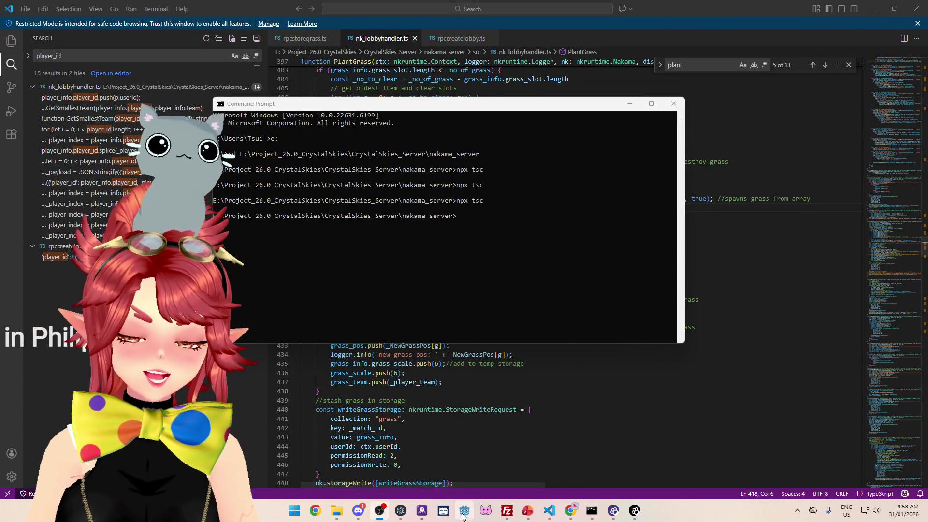
Bring Visual Studio Code forward and scroll up to PlantGrass in nk_lobbyhandler.ts.
mouse_move(463, 515)
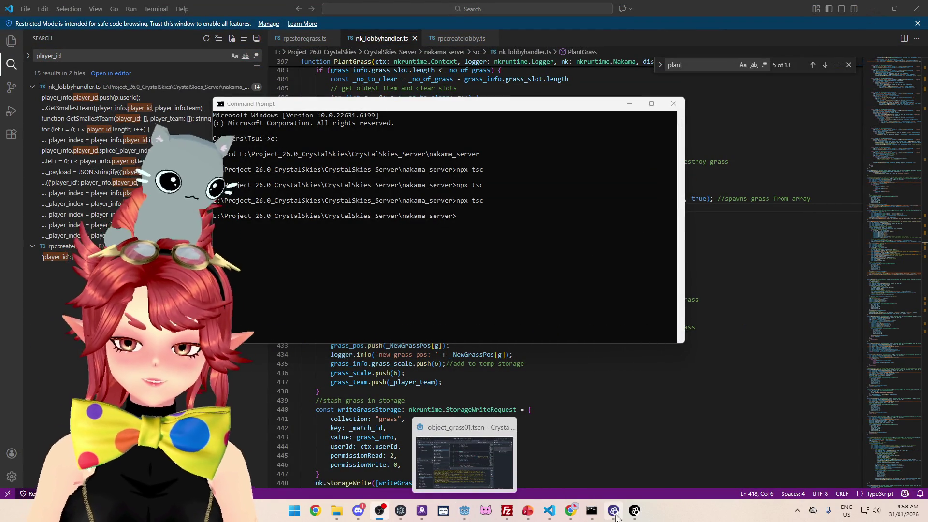
mouse_move(587, 515)
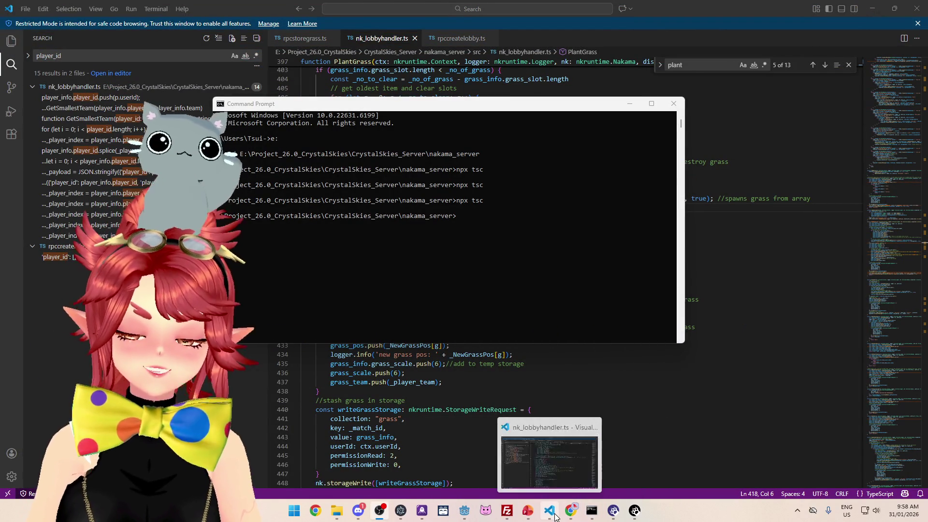
left_click(554, 516)
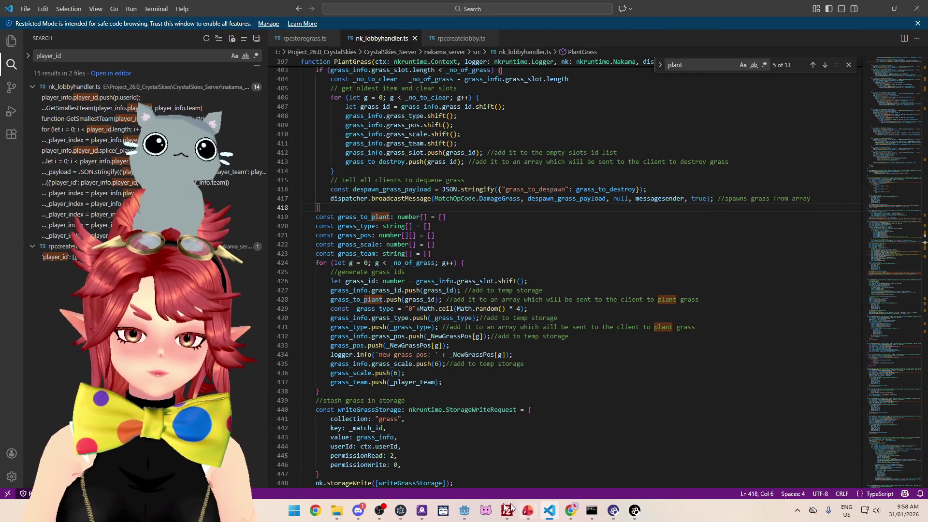
mouse_move(589, 517)
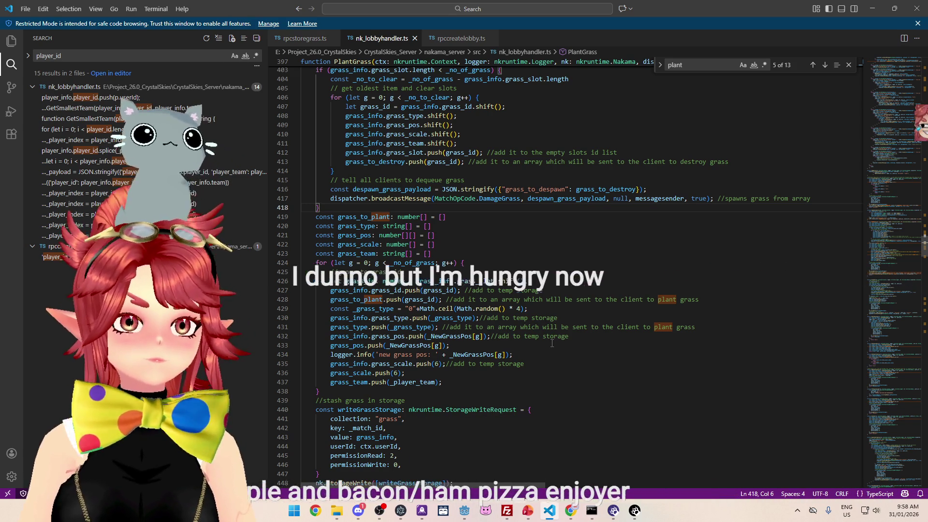
scroll(513, 221, "up", 1)
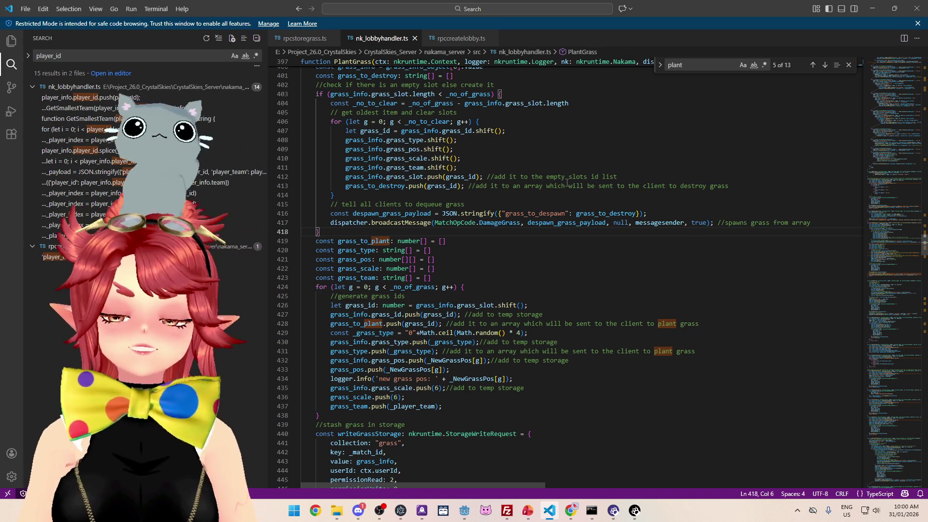
scroll(492, 199, "up", 2)
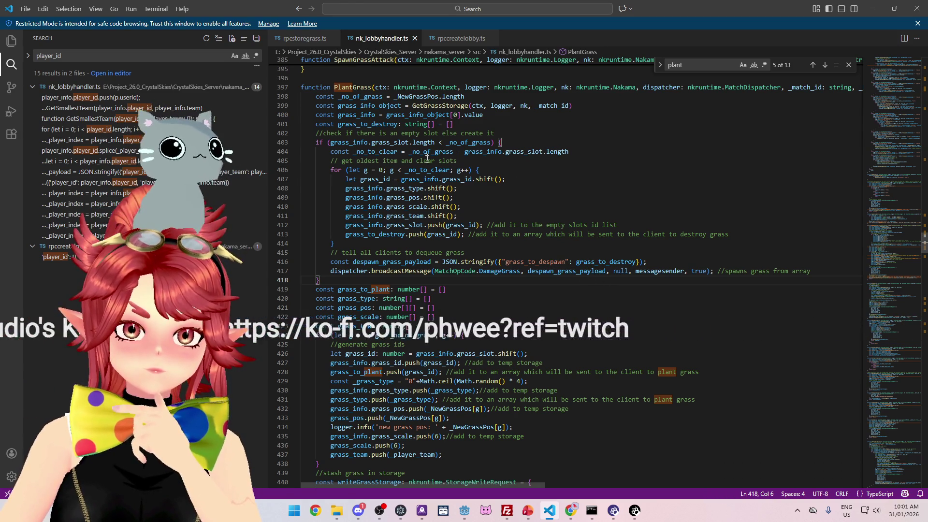
scroll(438, 241, "down", 4)
scroll(437, 240, "down", 3)
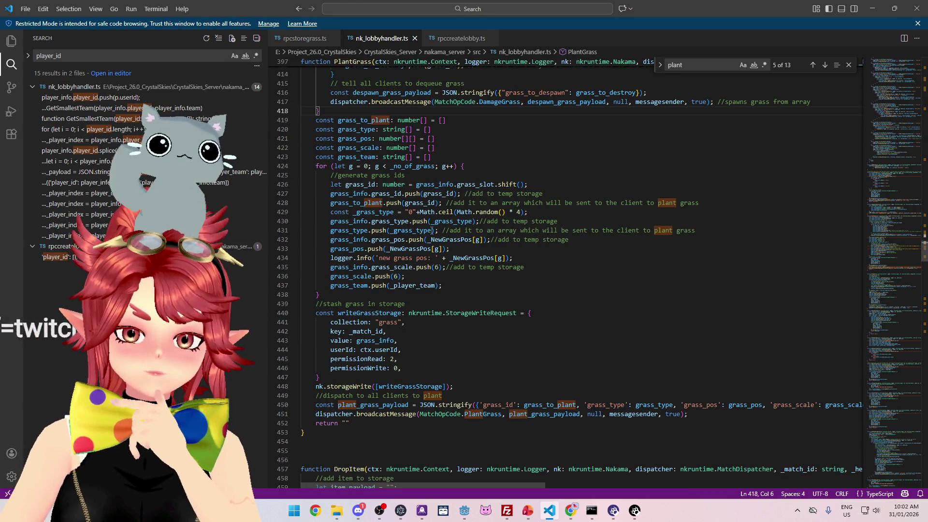
scroll(405, 283, "down", 1)
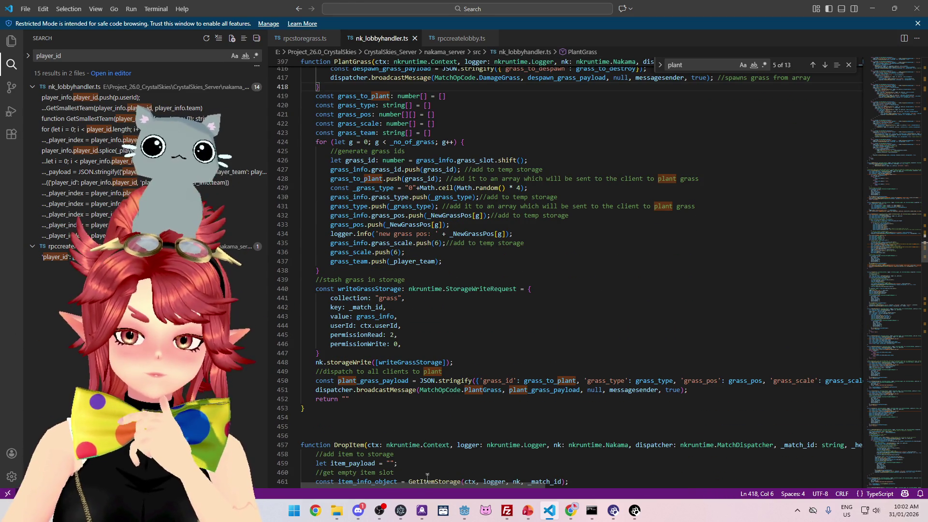
mouse_move(432, 486)
left_mouse_down()
mouse_move(537, 486)
mouse_move(395, 478)
left_mouse_up()
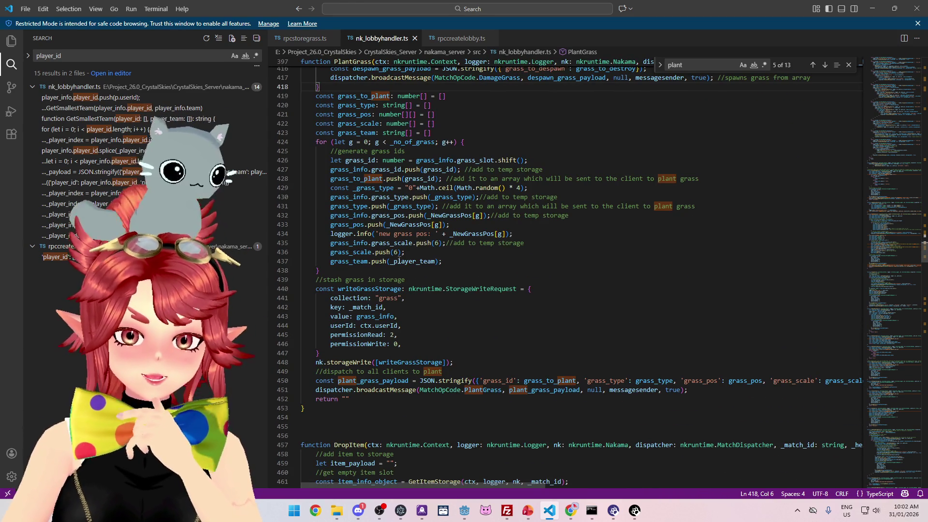
left_click_drag(457, 261, 324, 263)
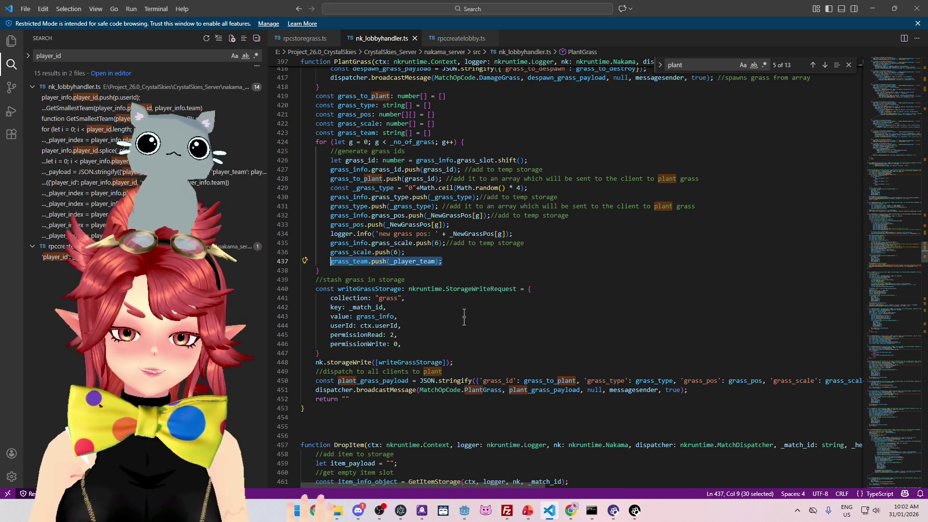
mouse_move(477, 486)
left_mouse_down()
mouse_move(497, 483)
mouse_move(445, 474)
mouse_move(554, 510)
mouse_move(481, 496)
mouse_move(512, 495)
mouse_move(468, 496)
left_mouse_up()
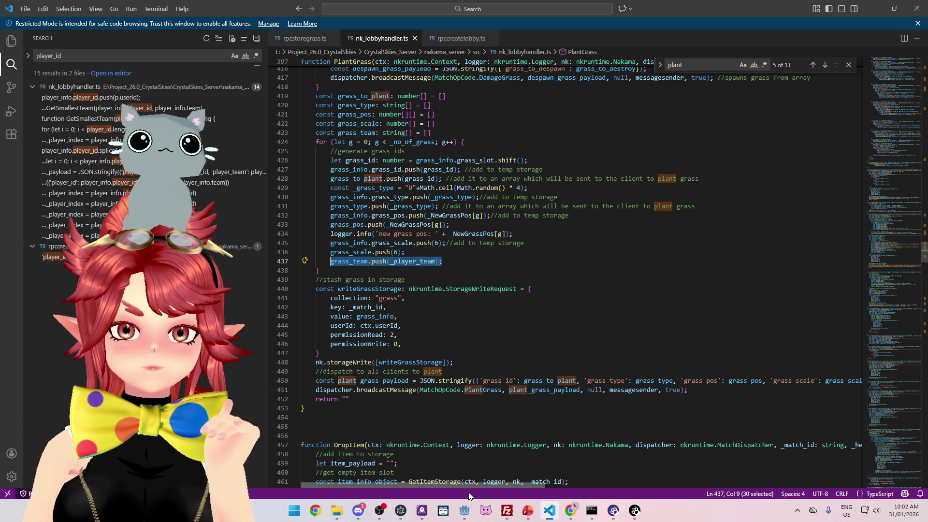
left_click_drag(468, 495, 569, 496)
Add "grass_team": grass_team after growth_speed on line 450 and save nk_lobbyhandler.ts.
left_click(742, 382)
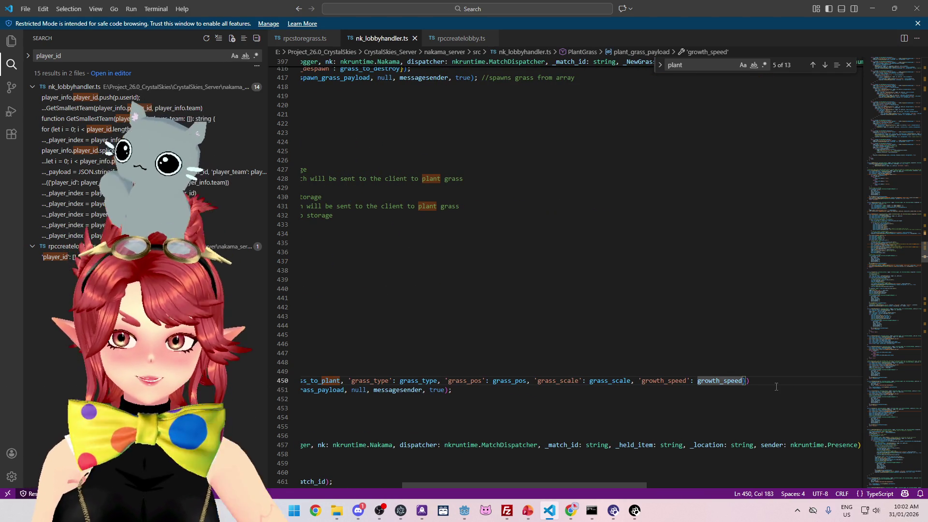
type(", \"grass_team\":")
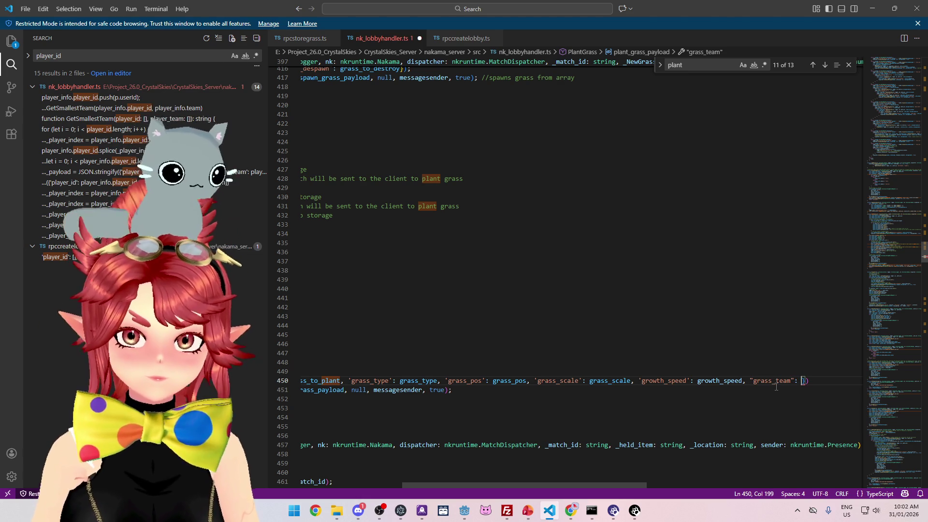
type("greass")
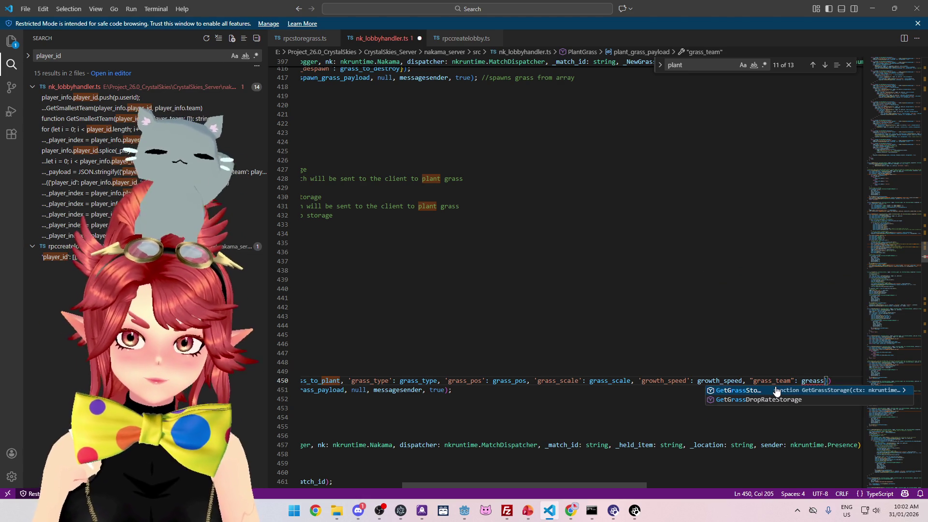
key("BackSpace")
key("BackSpace")
key("BackSpace")
type("ass")
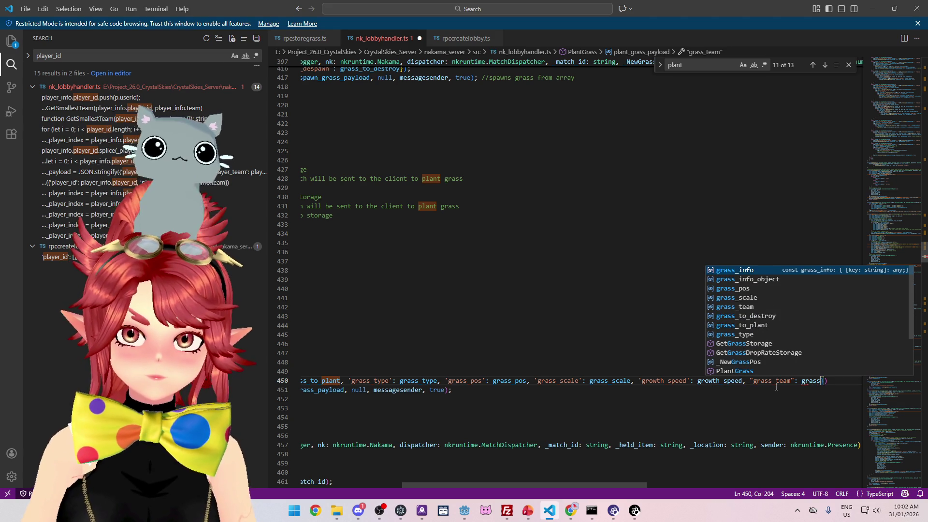
type("_t")
key("Tab")
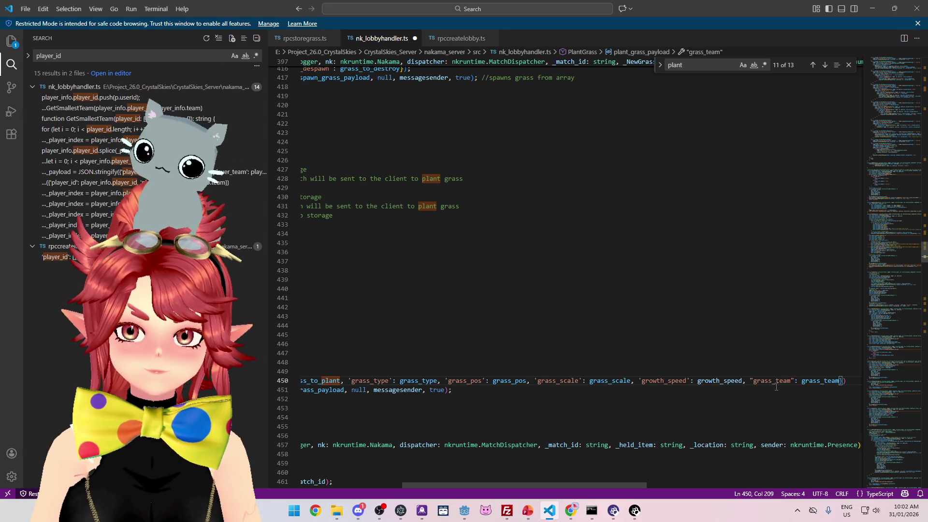
left_click_drag(601, 485, 490, 485)
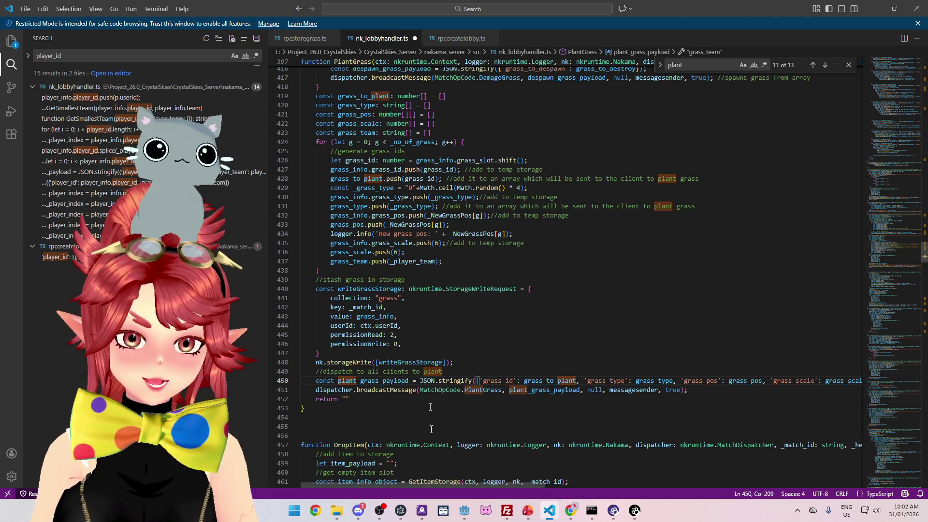
left_click(497, 261)
key("ctrl+s")
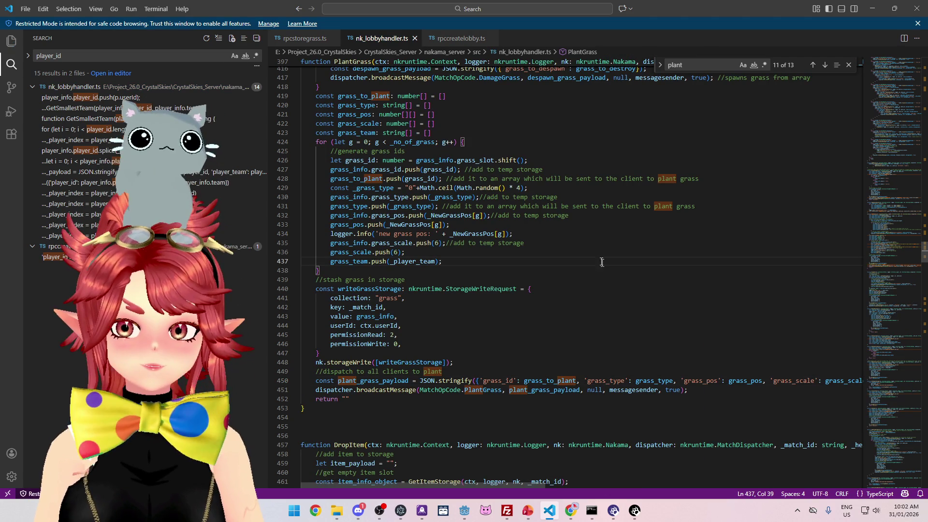
mouse_move(466, 511)
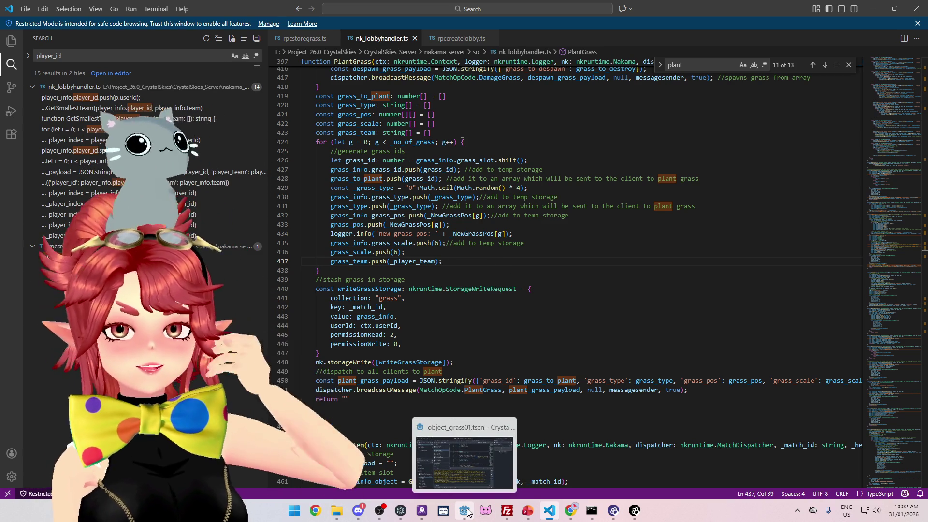
Switch to the Godot client project and open the client_manager.gd script.
left_click(467, 511)
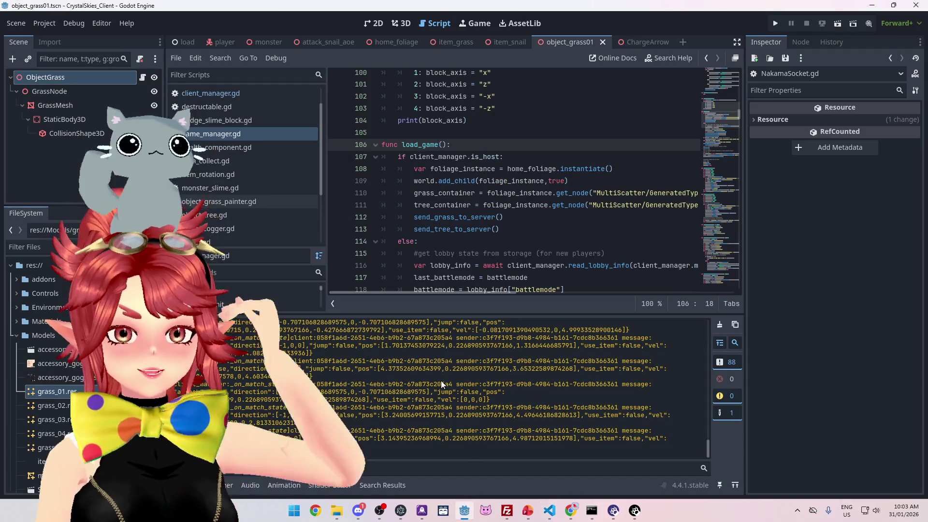
left_click(549, 511)
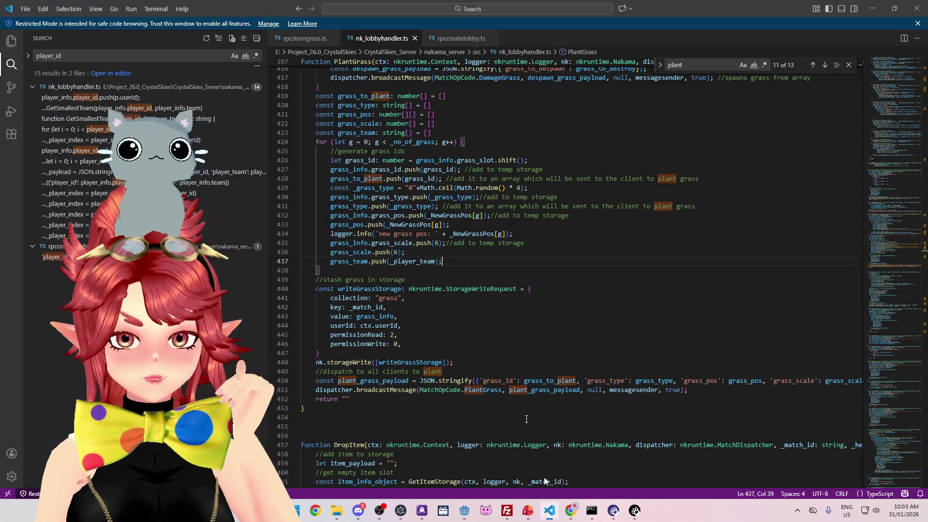
scroll(457, 312, "down", 1)
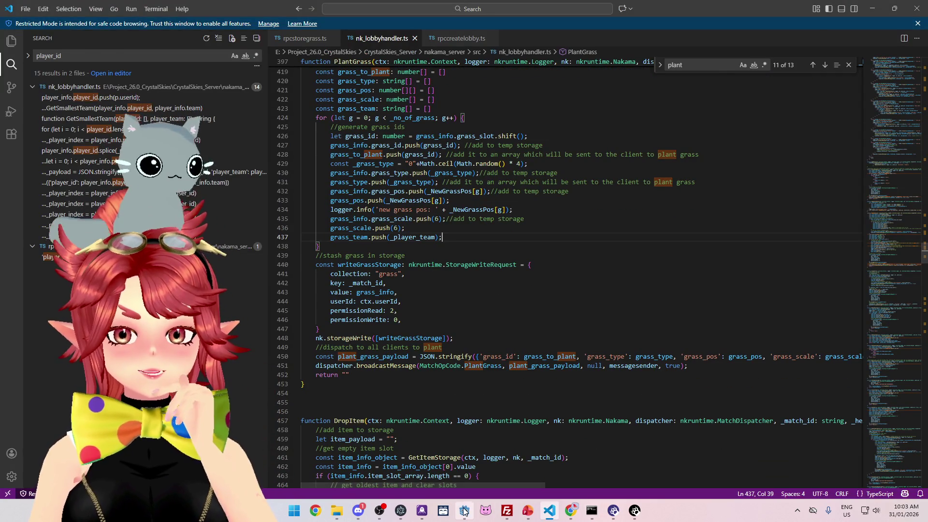
left_click(465, 510)
left_click(215, 95)
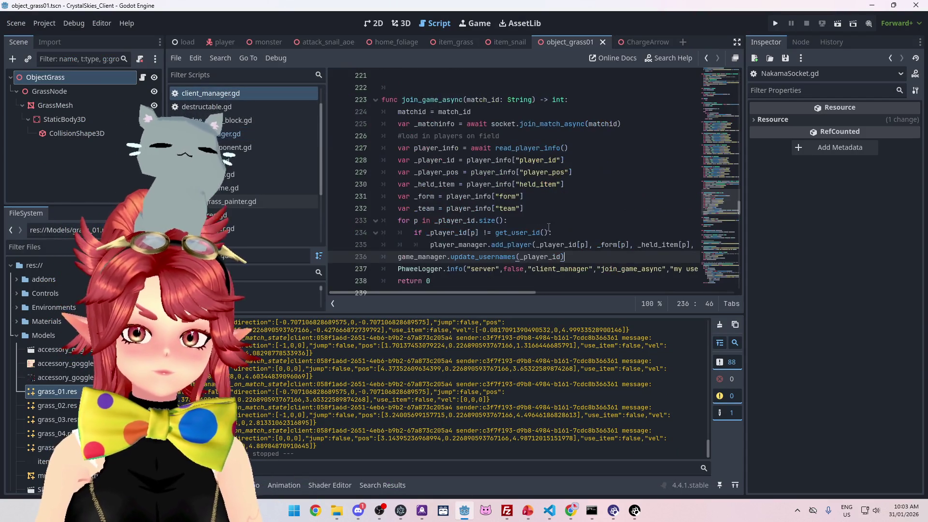
scroll(725, 182, "down", 5)
left_click_drag(739, 215, 738, 279)
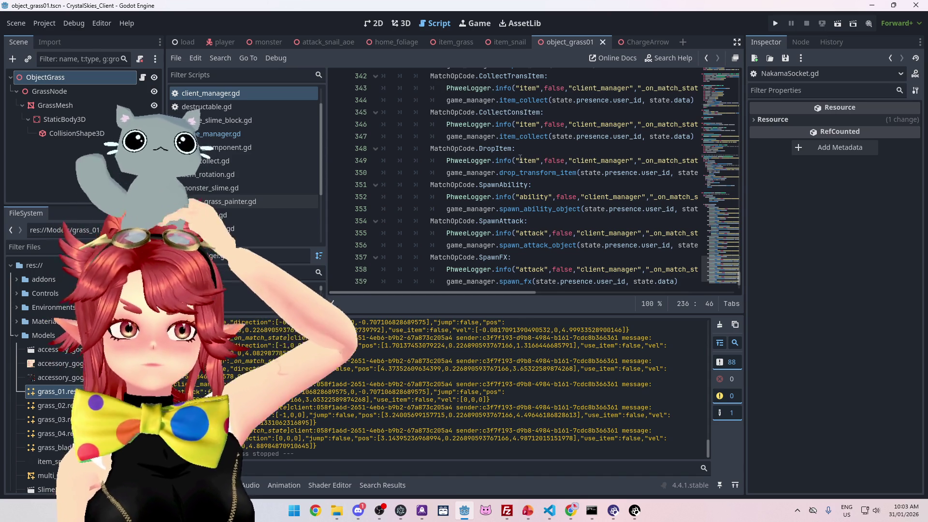
Scroll the op_code match block to the MatchOpCode.PlantGrass handler calling game_manager.plant_grass.
scroll(543, 223, "down", 2)
scroll(542, 223, "up", 2)
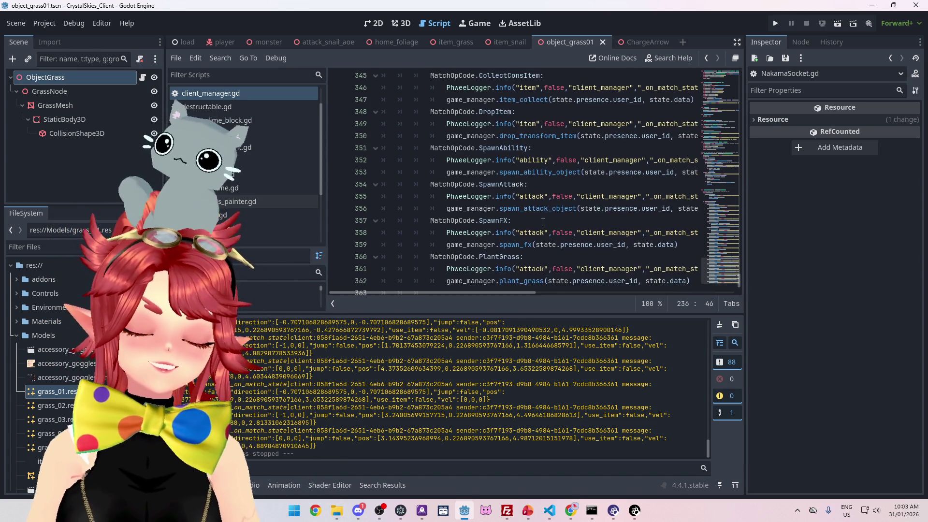
scroll(542, 223, "up", 1)
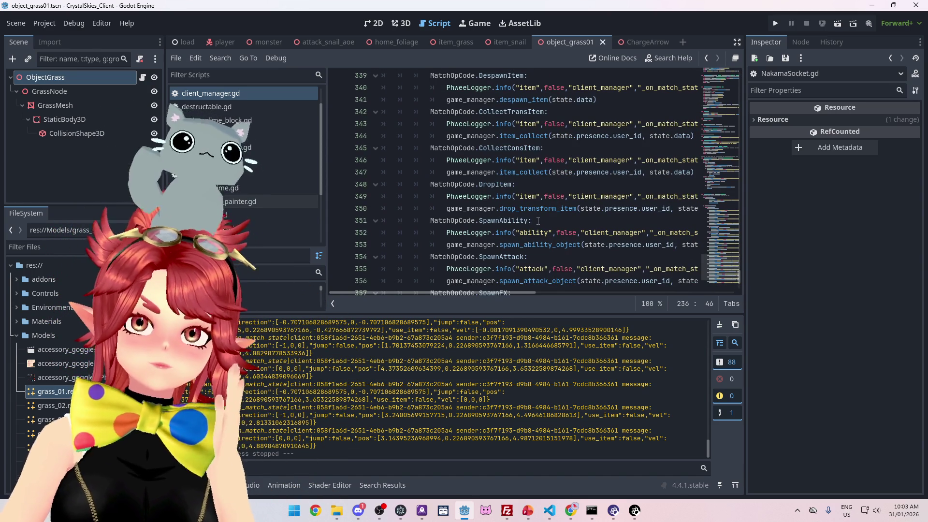
scroll(538, 219, "up", 2)
scroll(538, 218, "up", 3)
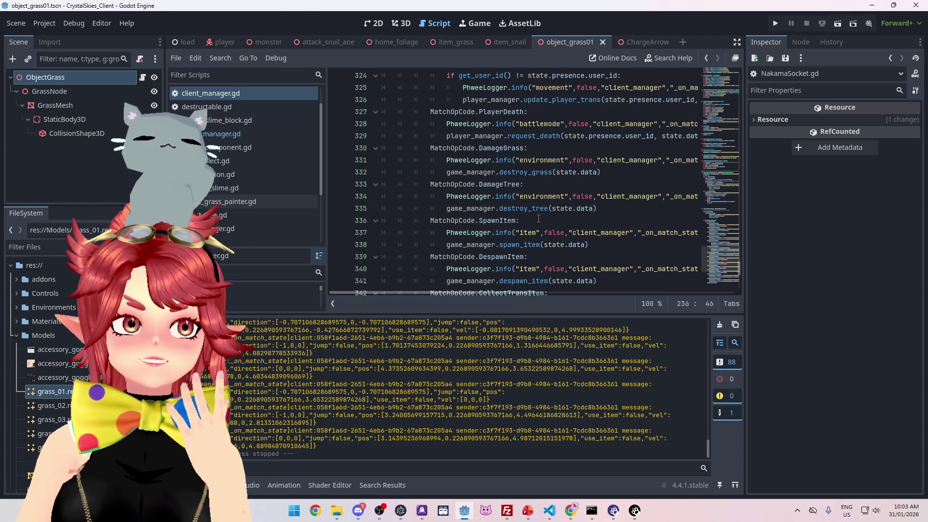
scroll(538, 218, "up", 1)
scroll(538, 218, "up", 4)
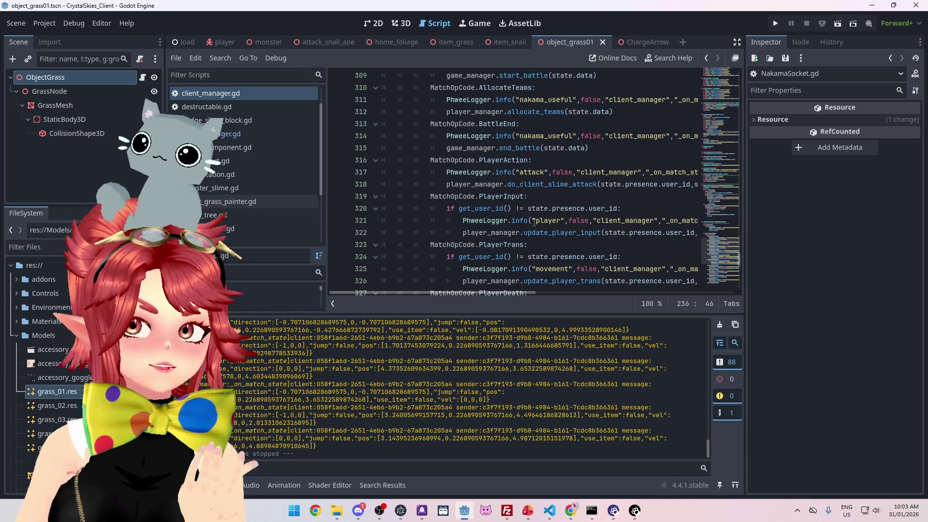
scroll(534, 221, "up", 3)
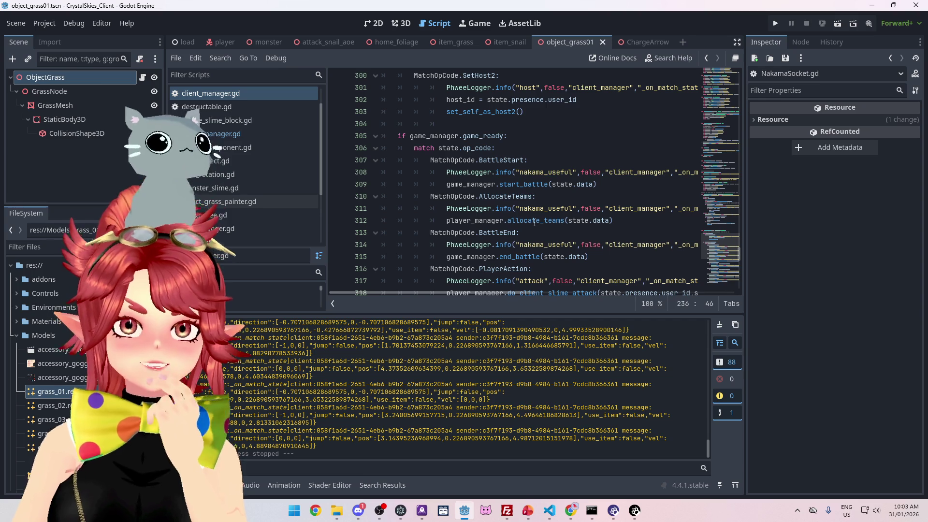
scroll(534, 221, "down", 5)
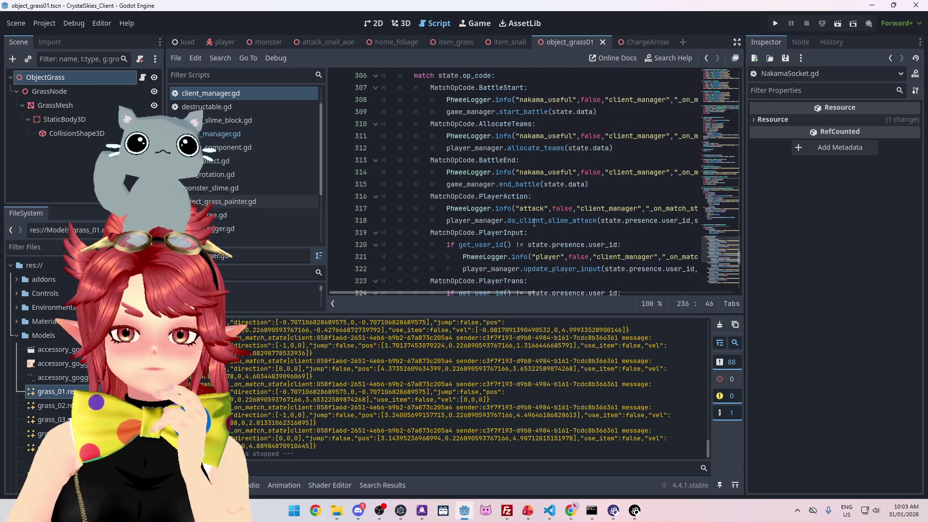
scroll(534, 222, "down", 8)
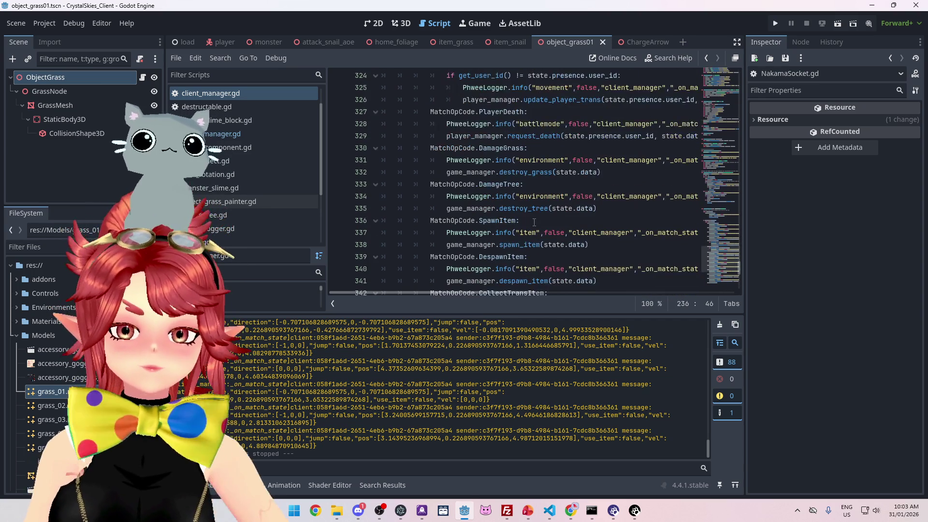
scroll(533, 221, "down", 3)
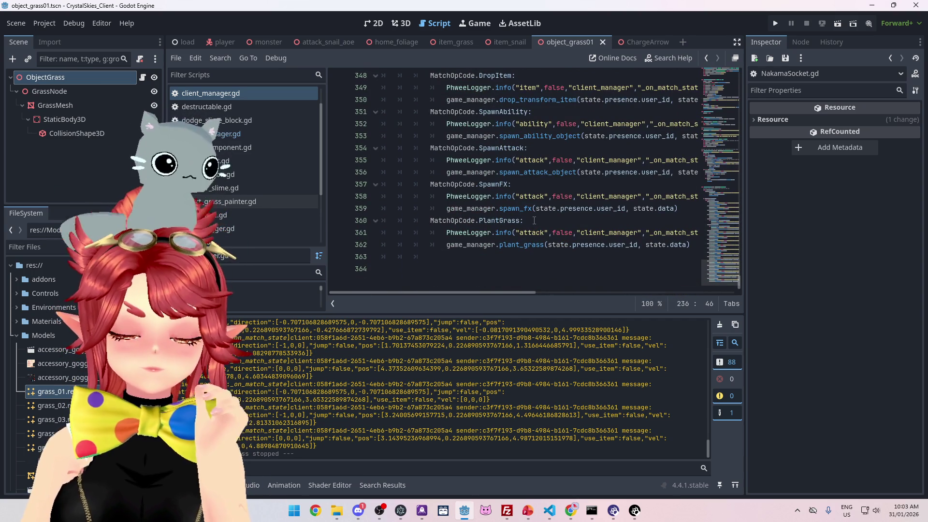
In plant_grass, add var grass_team = _parsed_received_data["grass_team"] below the growth_speed line.
left_click(507, 244, "ctrl")
scroll(540, 212, "down", 1)
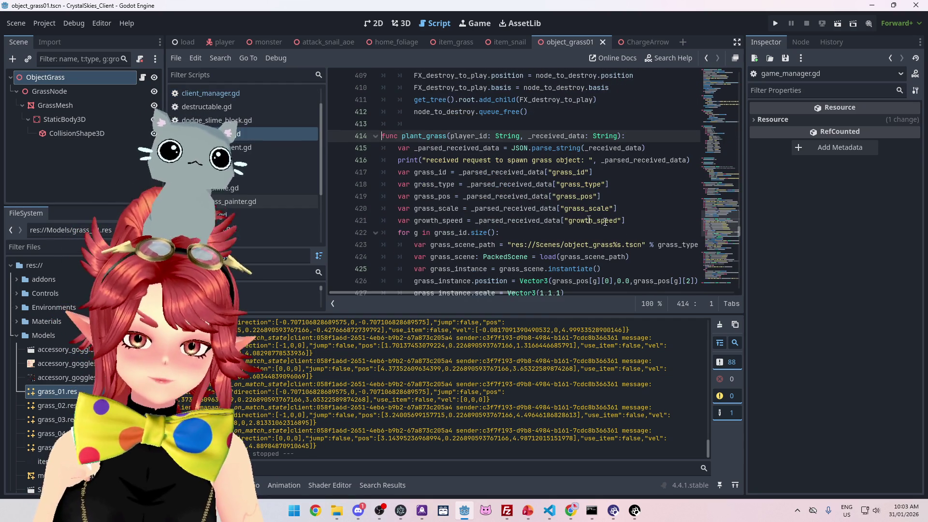
left_click(642, 218)
key("Return")
scroll(473, 164, "down", 2)
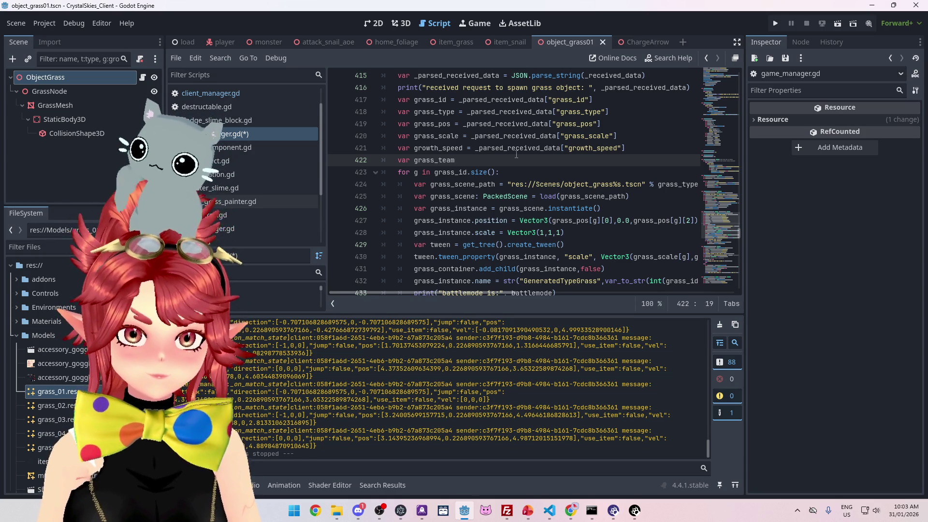
left_click_drag(626, 148, 474, 148)
key("ctrl+c")
left_click(473, 162)
key("ctrl+v")
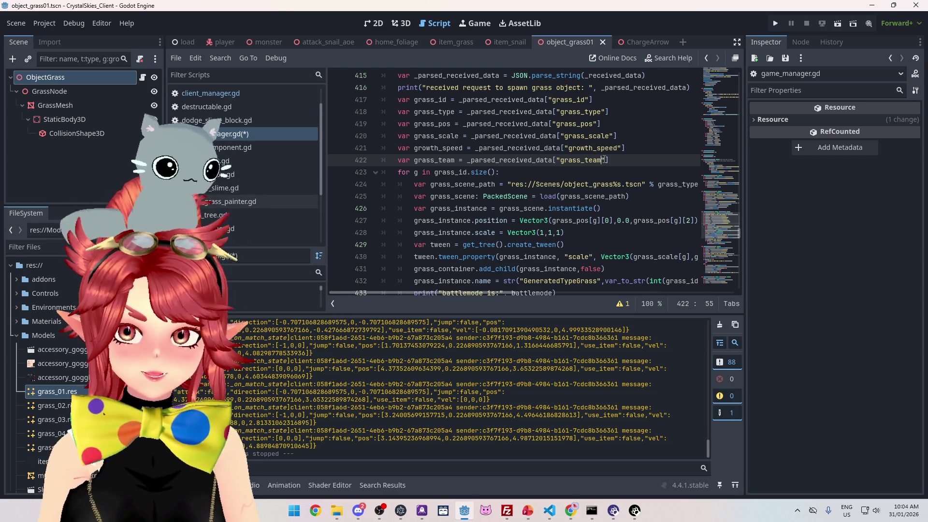
Change set_team(_player.team) to set_team(grass_team[g]) on line 436.
scroll(545, 200, "down", 2)
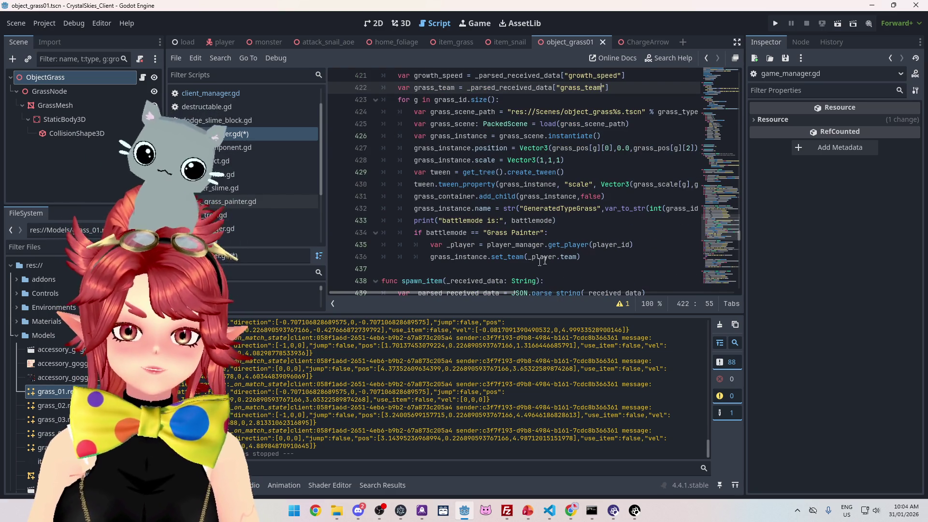
left_click(531, 257)
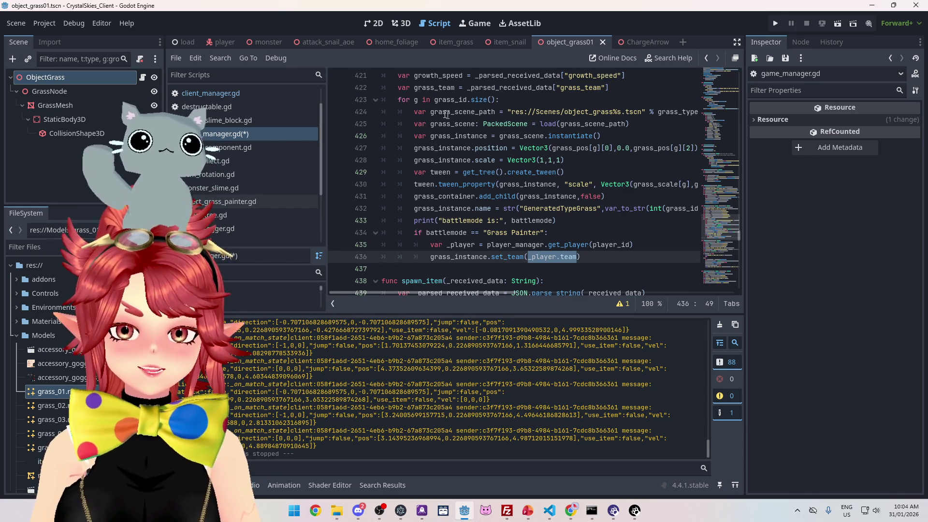
left_click_drag(414, 88, 455, 88)
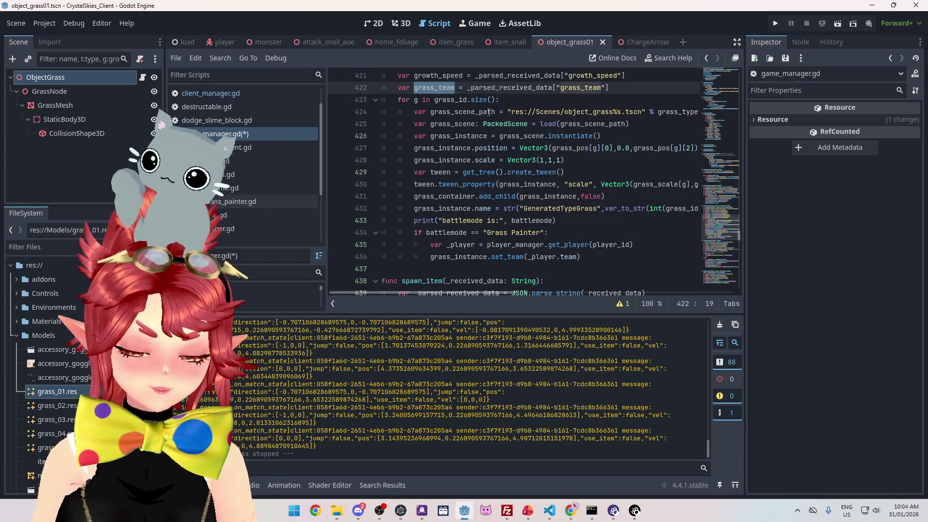
left_click(528, 257)
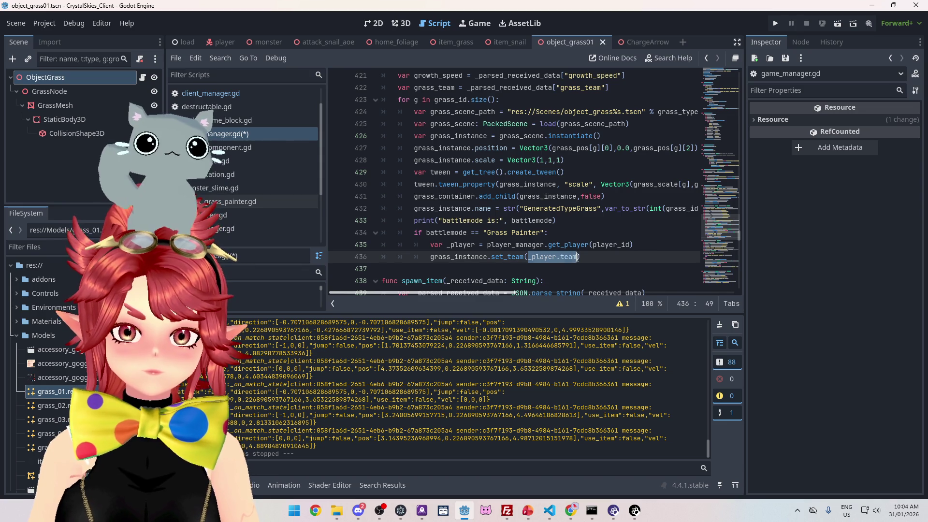
key("ctrl+v")
scroll(521, 291, "right", 2)
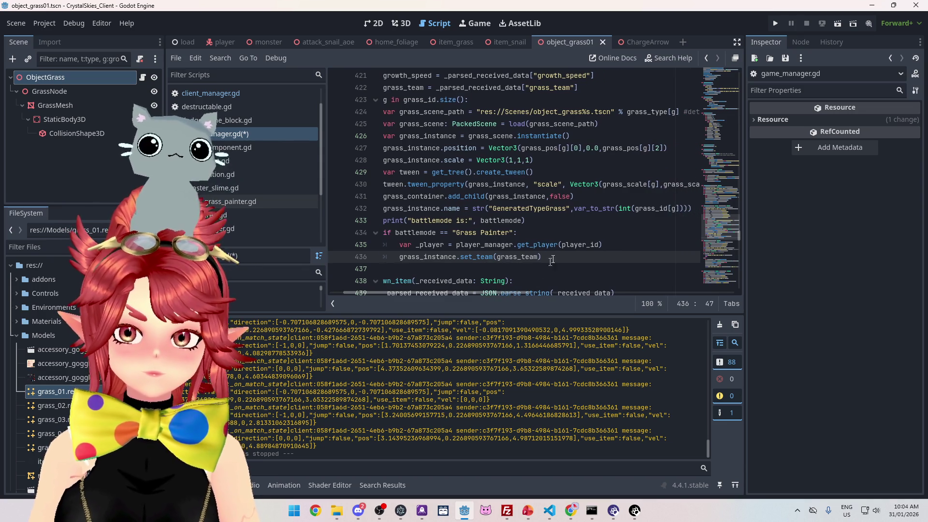
type("[]")
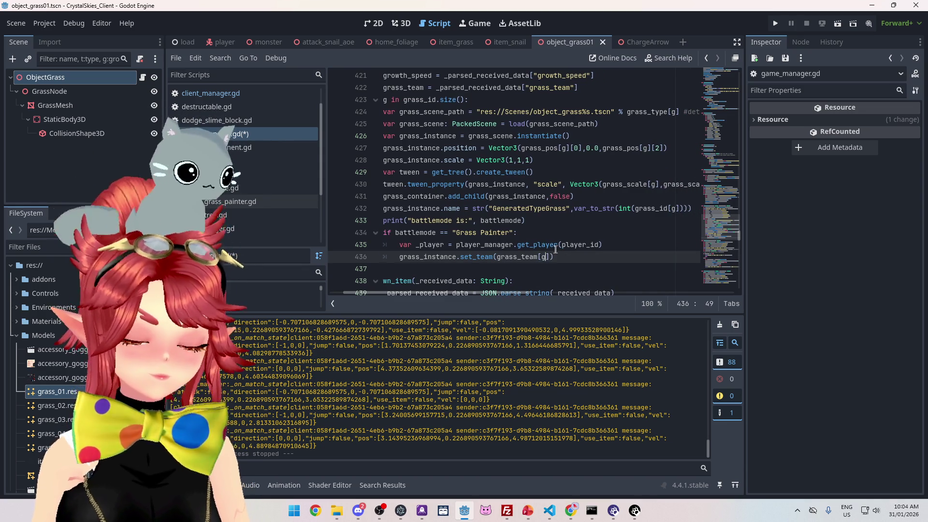
left_click(527, 209)
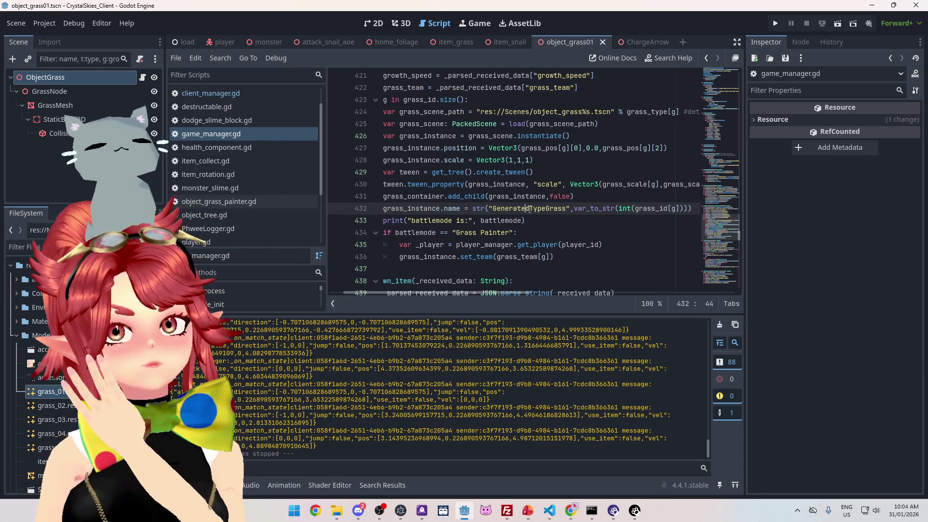
Switch to Chrome and type 'what is rance sauce' in a new tab.
mouse_move(570, 509)
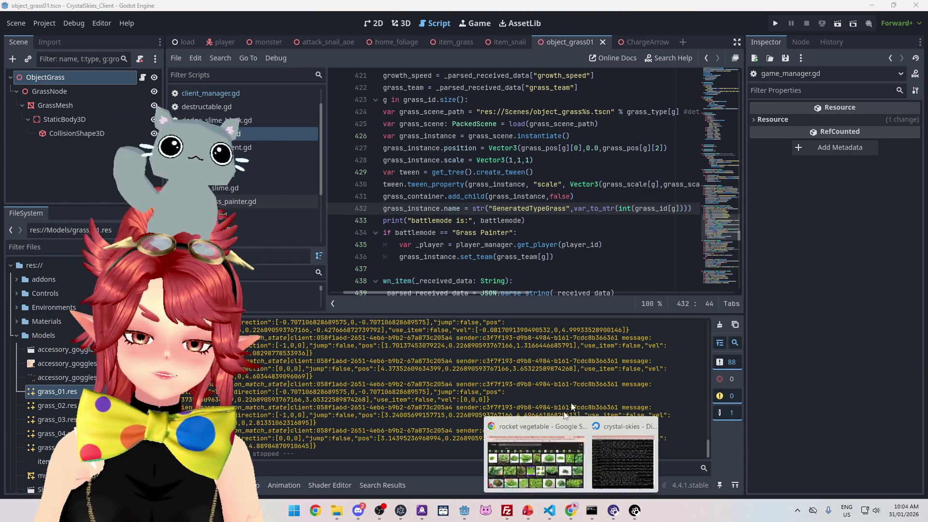
left_click(534, 430)
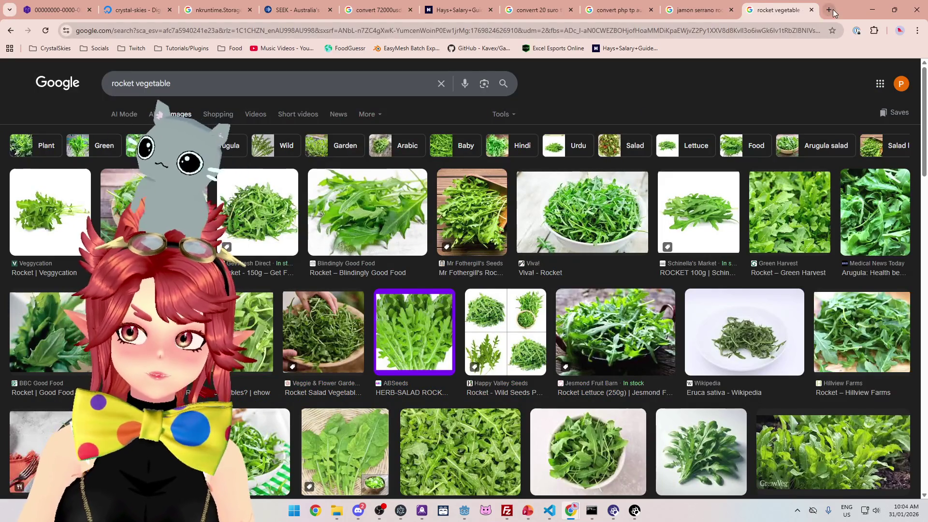
left_click(833, 10)
type("what is rance ")
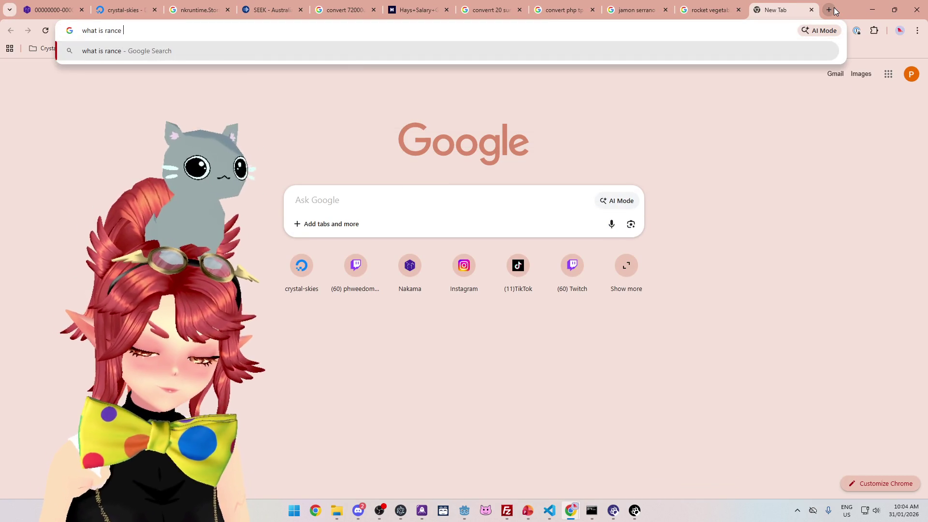
type("sauce")
Run the 'what is rance sauce' search, read the ranch dressing results, then close that tab.
key("Return")
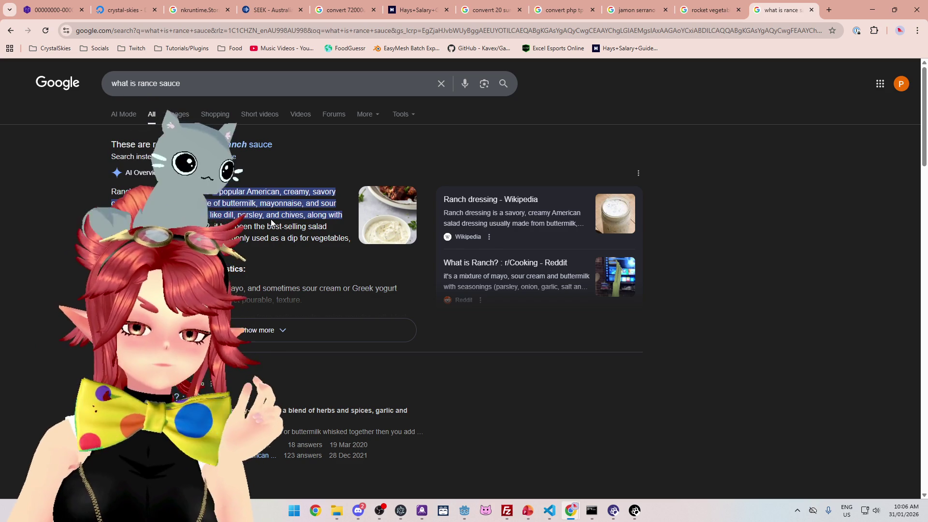
scroll(696, 396, "down", 1)
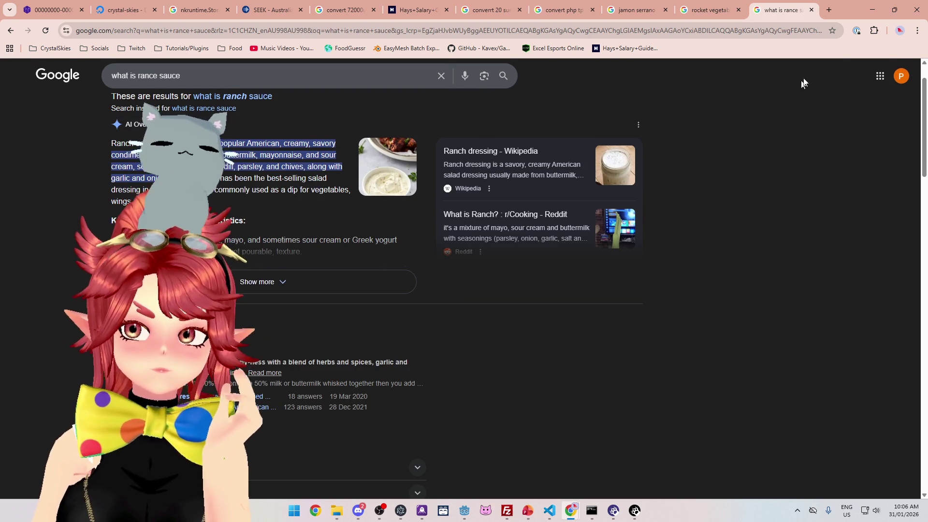
left_click(810, 9)
Close the rocket vegetable, pizza, conversion, Hays PDF and SEEK tabs, leaving the DigitalOcean droplet.
left_click(811, 9)
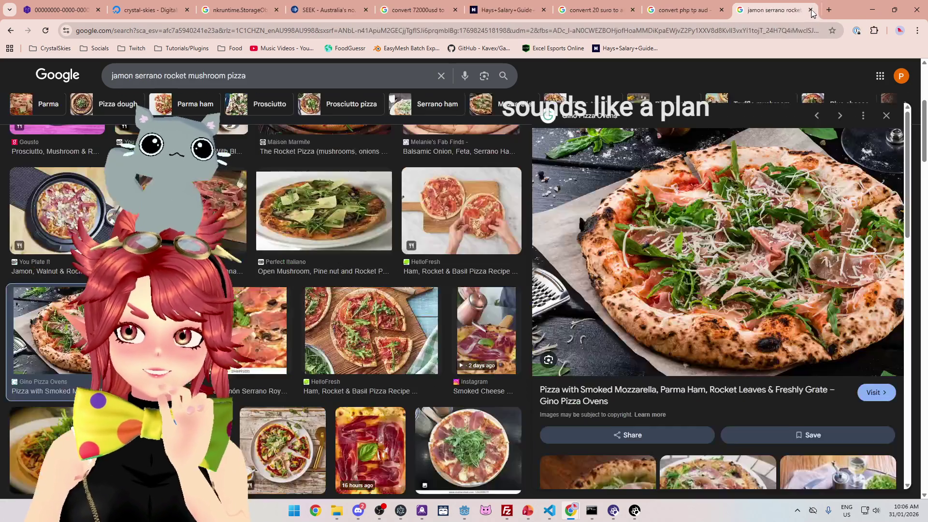
left_click(811, 10)
left_click(812, 10)
left_click(813, 11)
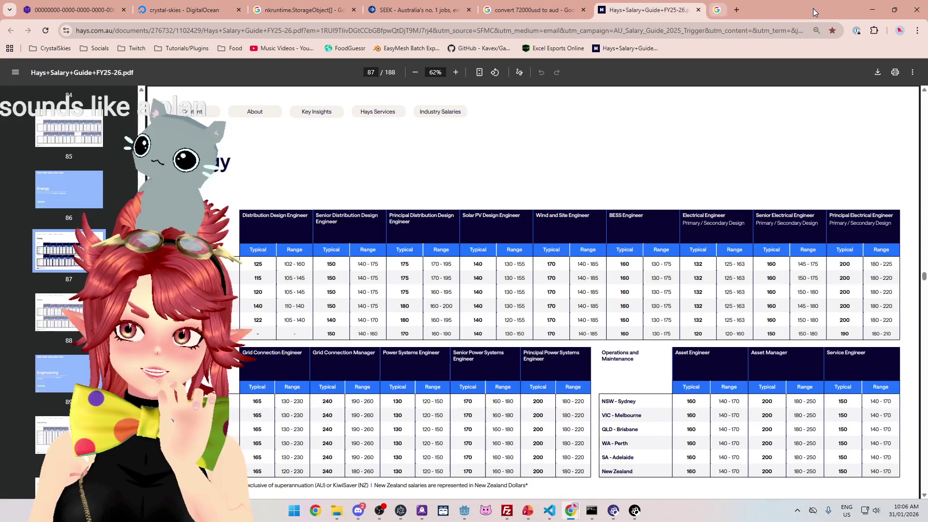
left_click(697, 10)
left_click(584, 10)
left_click(525, 9)
left_click(469, 9)
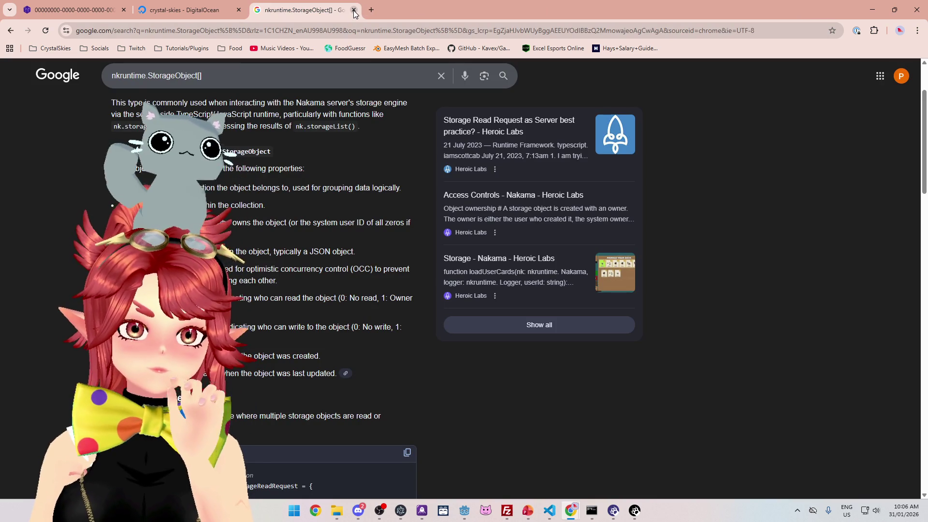
Minimize Chrome from the DigitalOcean droplet page and return to nk_lobbyhandler.ts in Visual Studio Code.
left_click(872, 9)
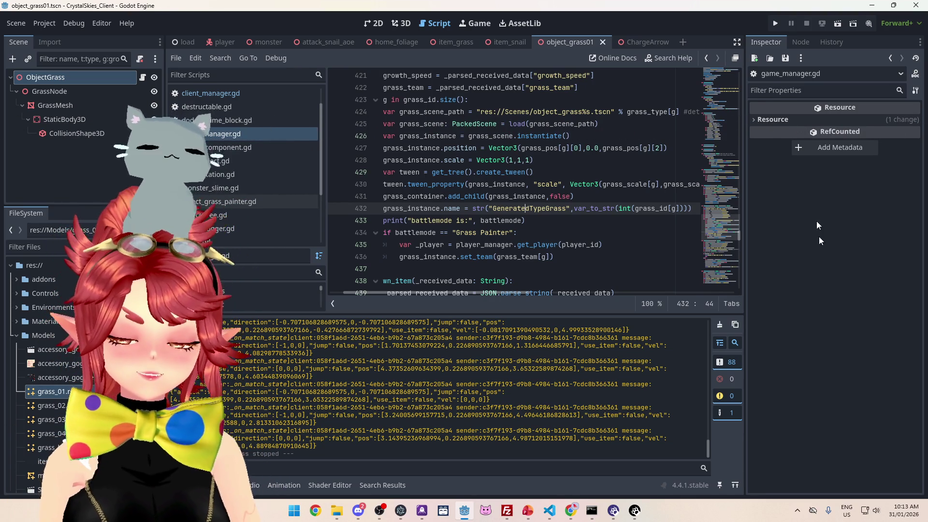
left_click(591, 512)
Rerun the recalled 'npx tsc' compile in the nakama_server folder, finishing without errors.
left_click(549, 510)
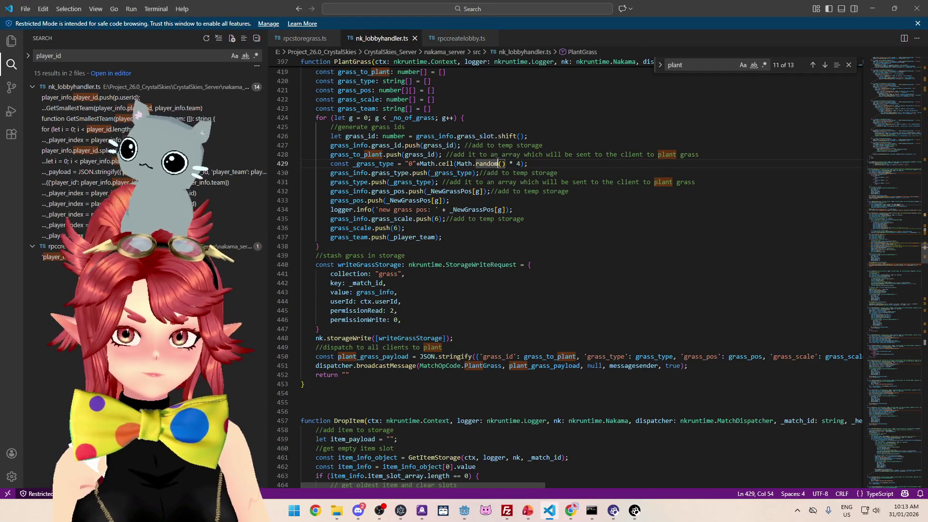
left_click(591, 511)
key("Up")
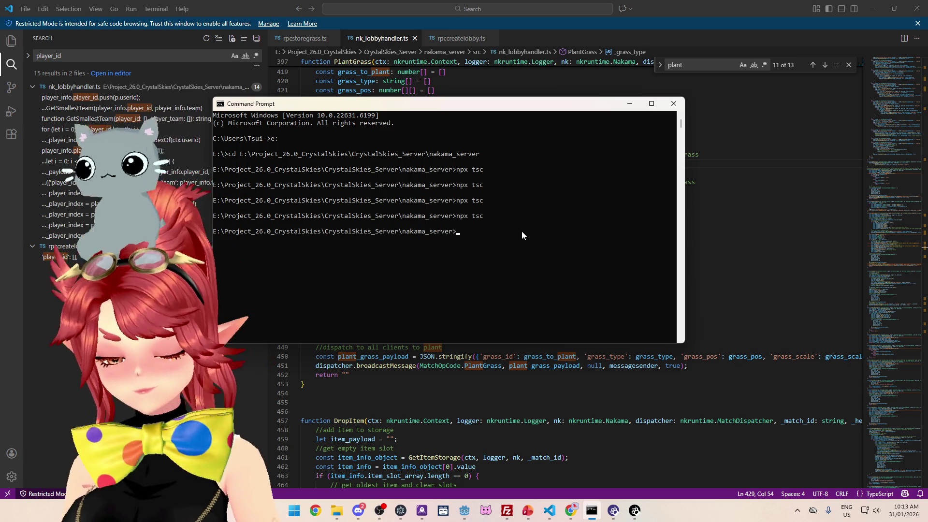
left_click_drag(532, 109, 547, 93)
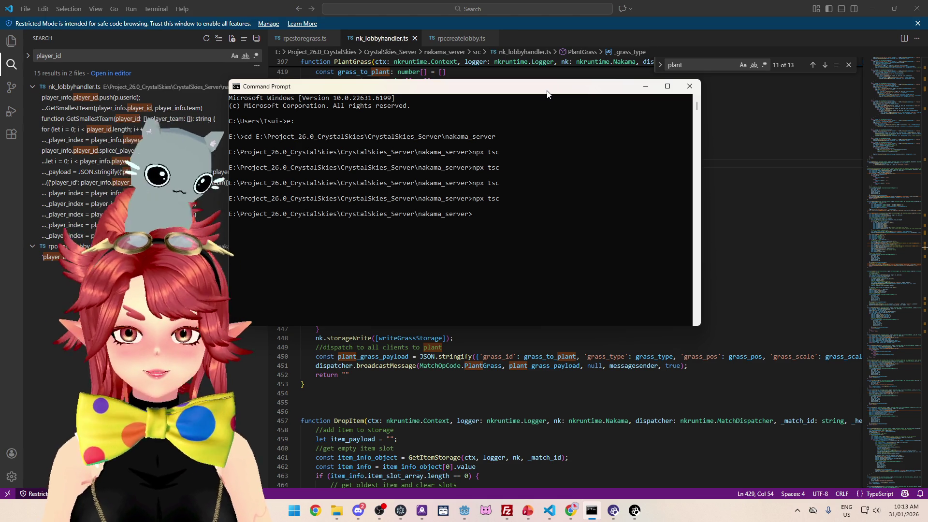
mouse_move(487, 92)
left_mouse_down()
mouse_move(500, 99)
mouse_move(488, 85)
mouse_move(493, 98)
left_mouse_up()
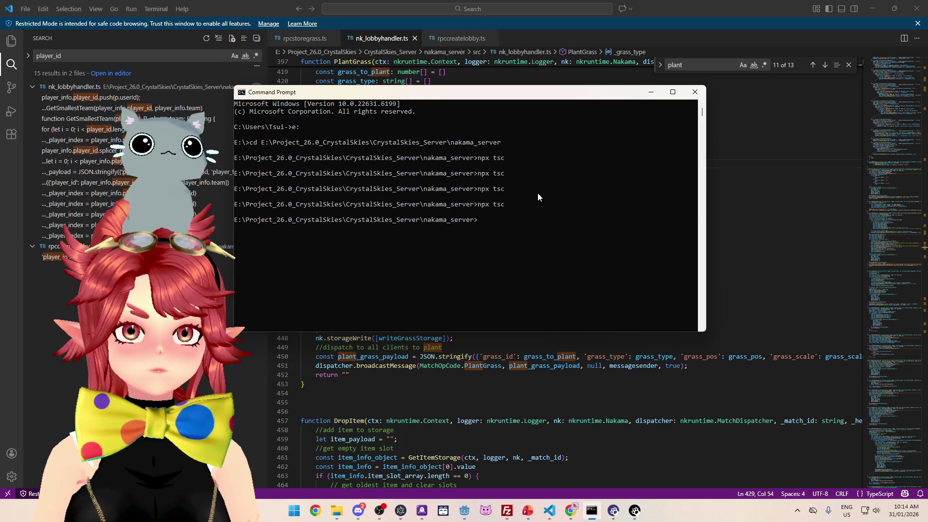
left_click_drag(517, 97, 521, 93)
key("Up")
key("Return")
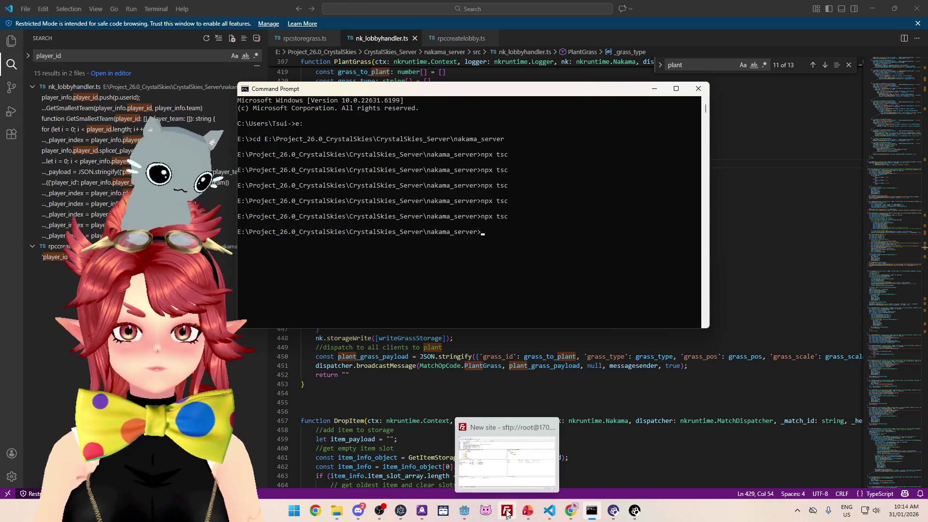
left_click(507, 510)
Delete the old remote index.js and upload the rebuilt local index.js (46,613 bytes).
left_click(509, 247)
key("Delete")
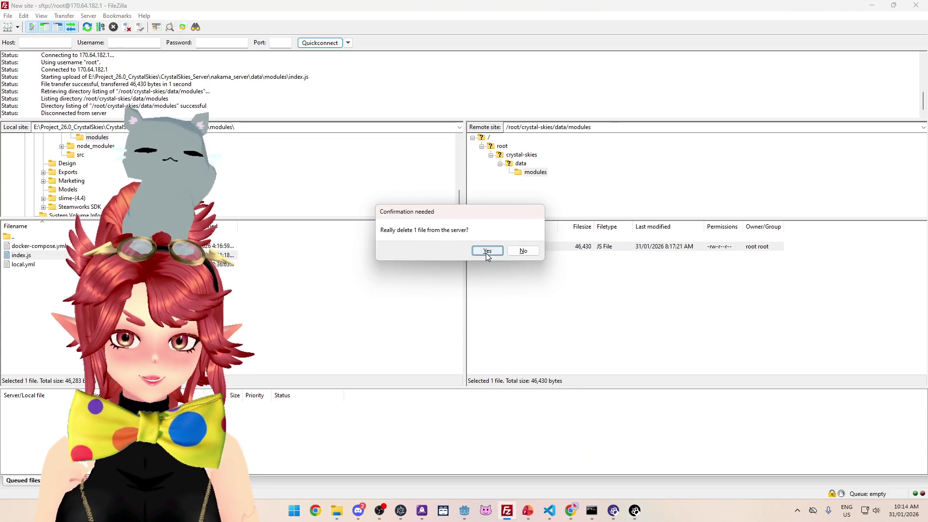
left_click(486, 251)
left_click_drag(244, 280, 549, 274)
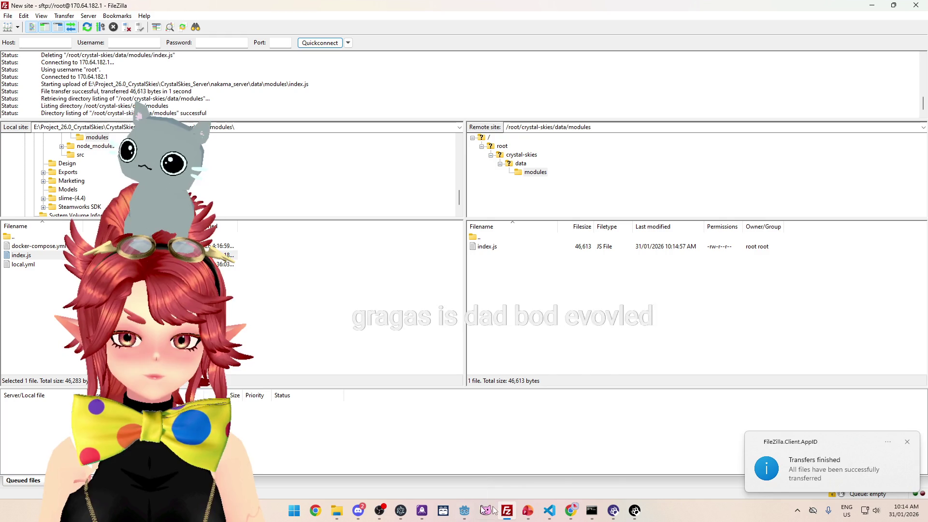
mouse_move(571, 511)
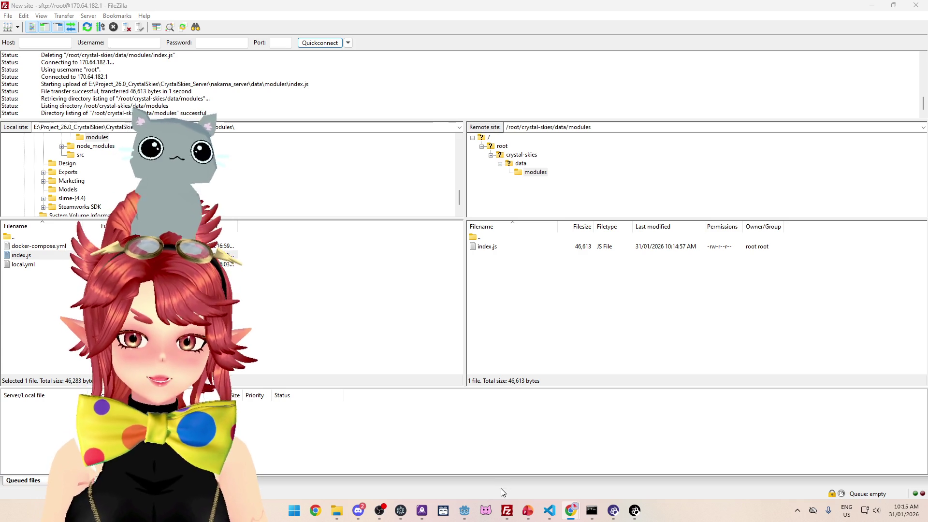
left_click(467, 509)
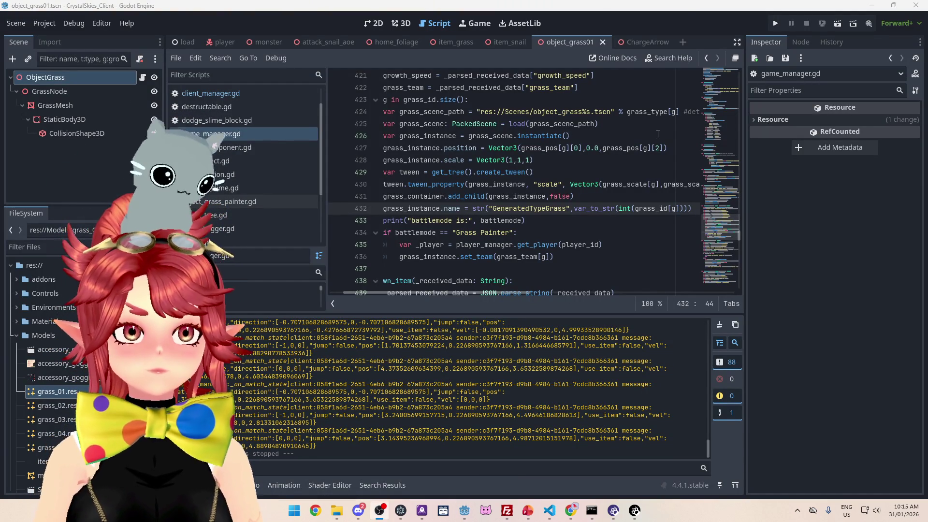
Launch the game, enter a display name and create a lobby named 'asdasd'.
left_click(776, 22)
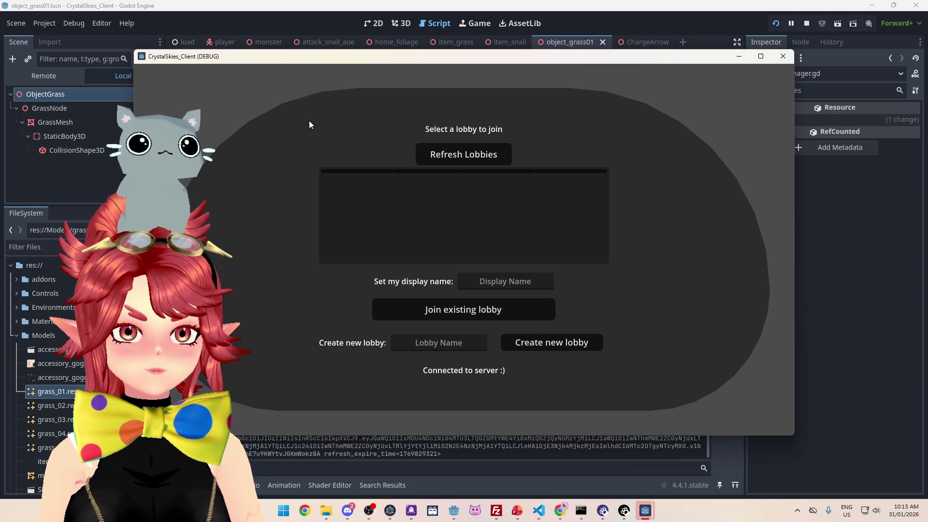
left_click(524, 282)
type("Phwee")
key("Tab")
key("Tab")
type("asdasd")
left_click(553, 344)
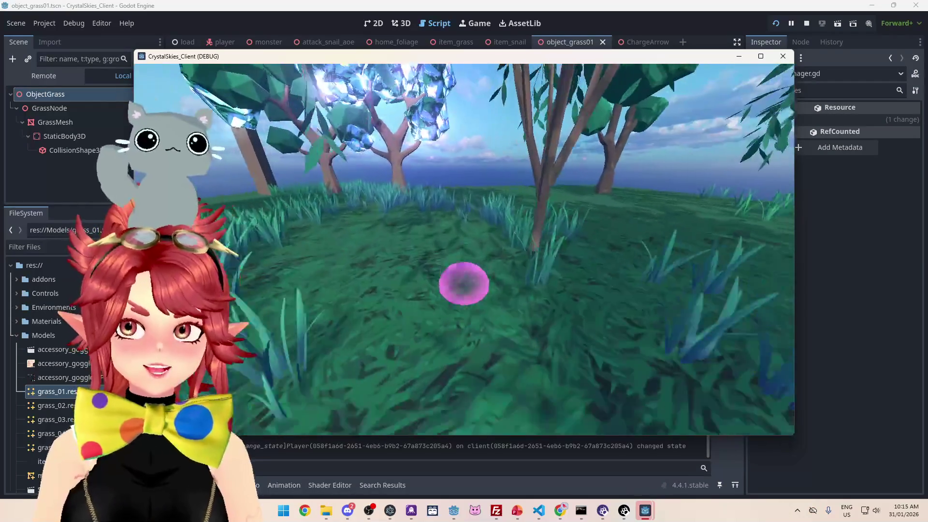
Start a Grass Painter battle from the host settings and charge an attack.
key("Escape")
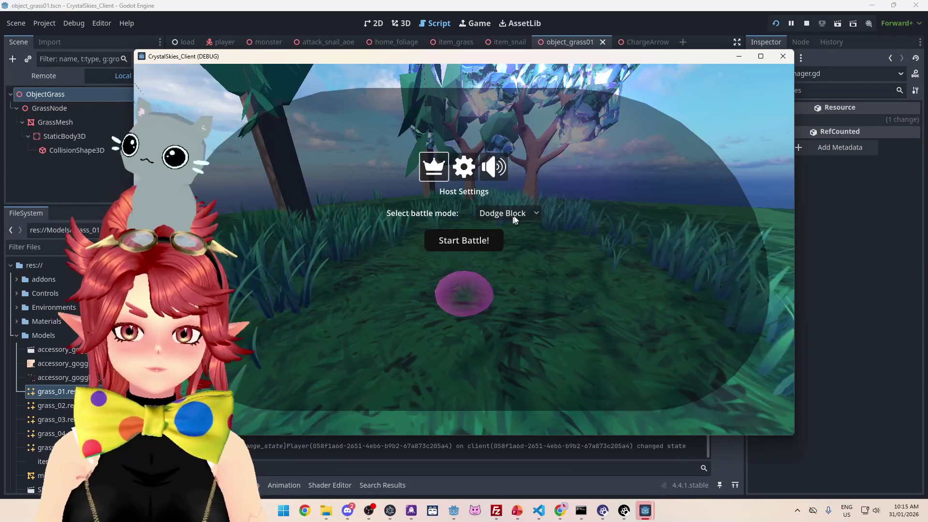
left_click(508, 219)
left_click(521, 242)
left_click(464, 240)
left_click(463, 249)
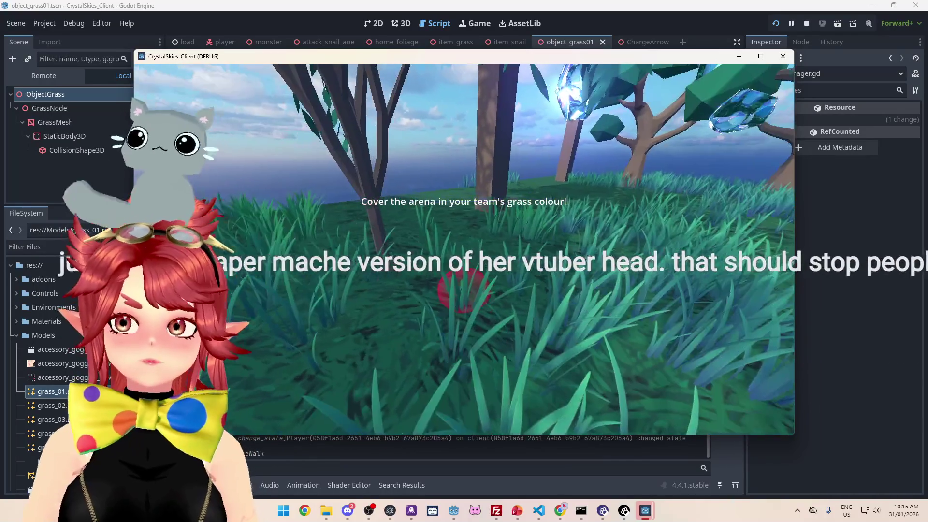
Quit the test run and review the Debugger Errors and Output log messages.
key("Escape")
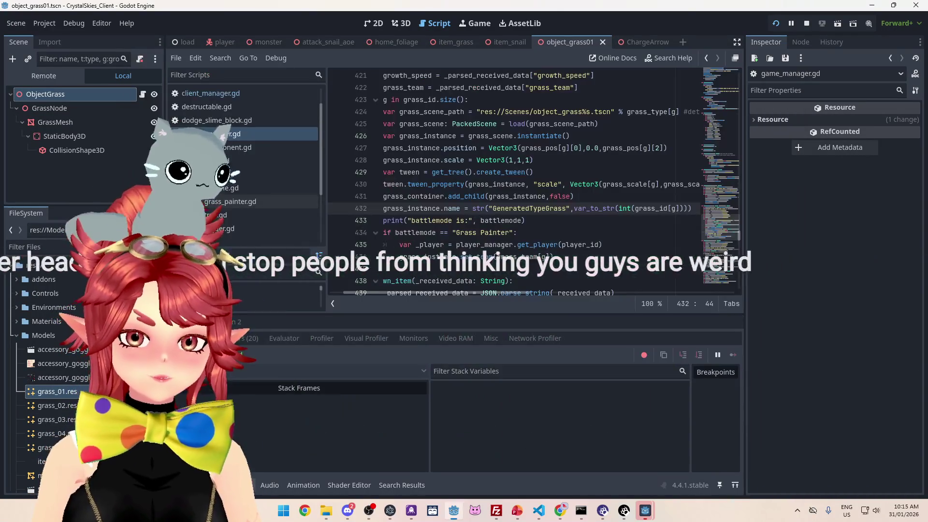
left_click(240, 335)
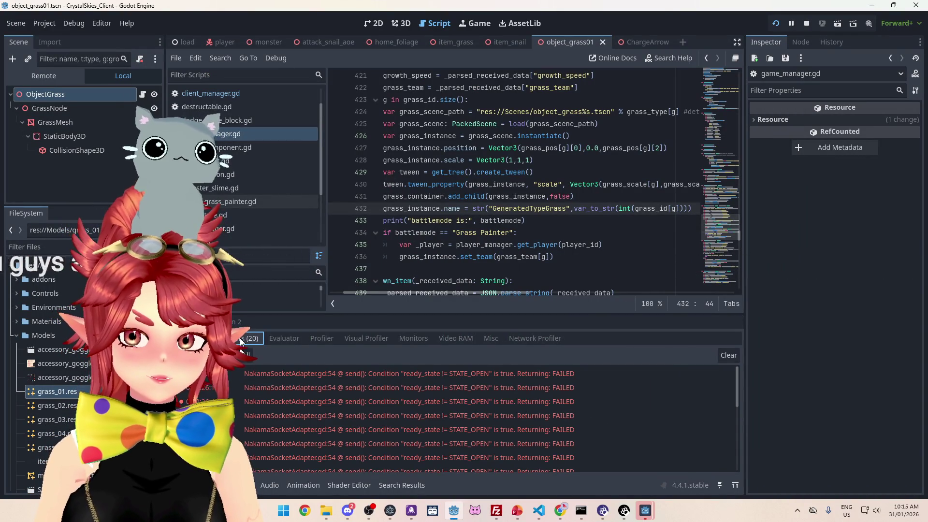
left_click(198, 485)
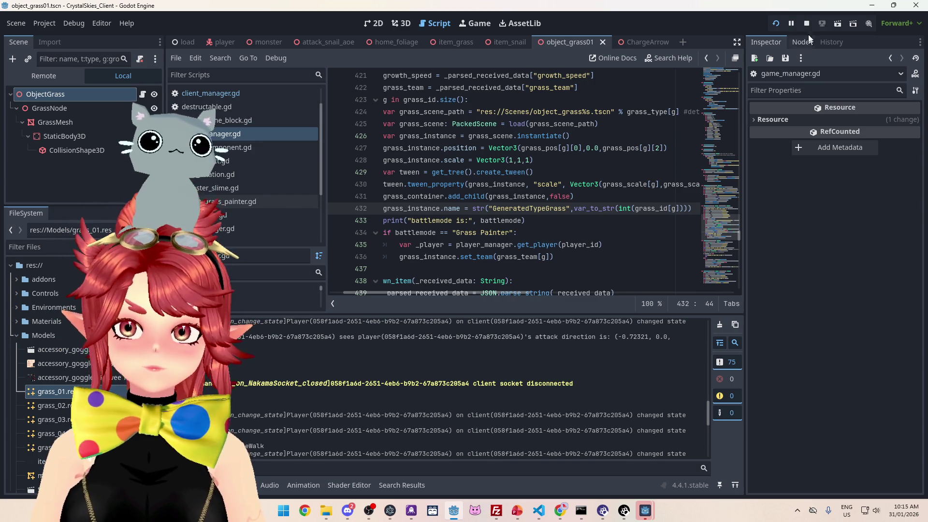
left_click(538, 511)
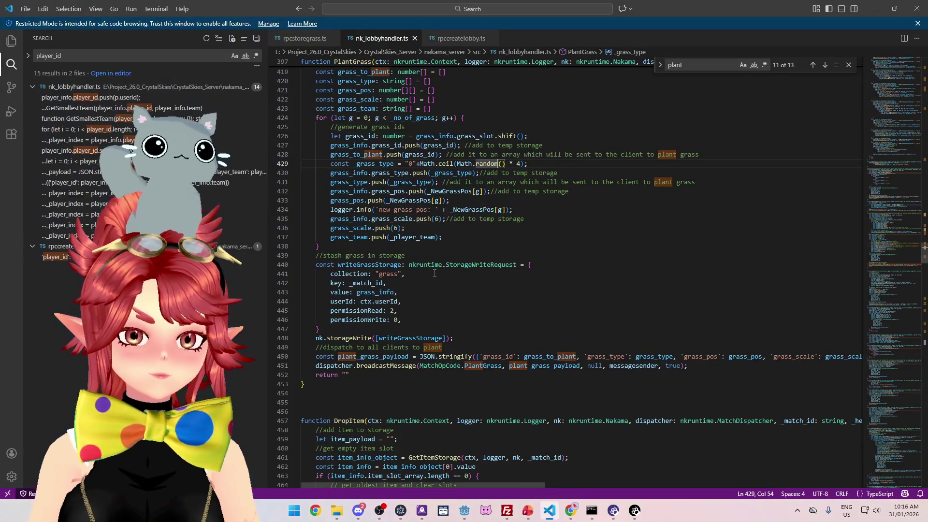
Remove the stray 'w' from Math.randomw() in PlantGrass.
scroll(649, 275, "up", 1)
type("wwwwwwwwwwwwwwww")
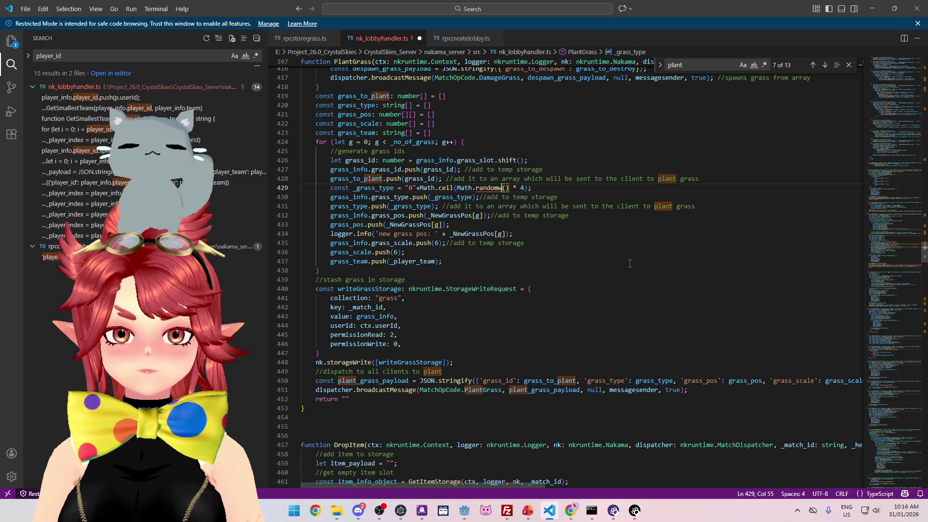
key("BackSpace")
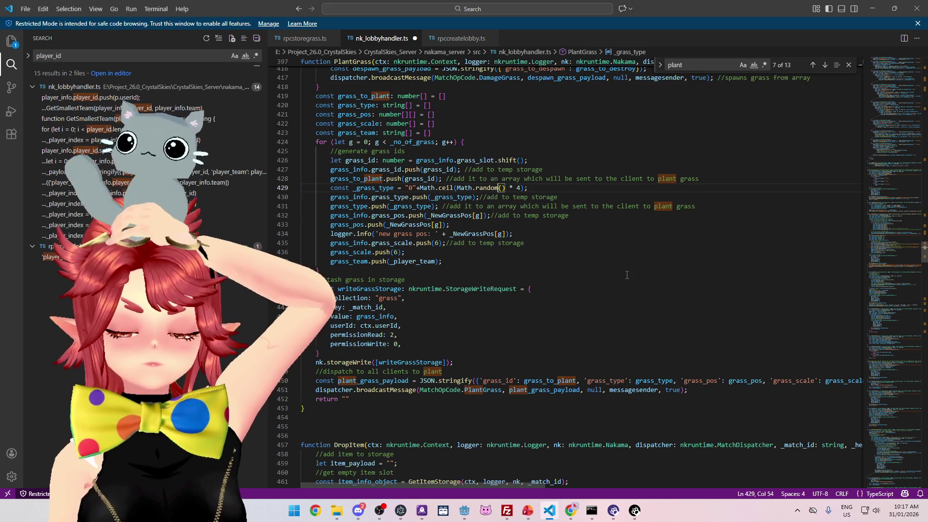
Jump to the DamageGrass definition and select its grass_team removal line.
mouse_move(509, 183)
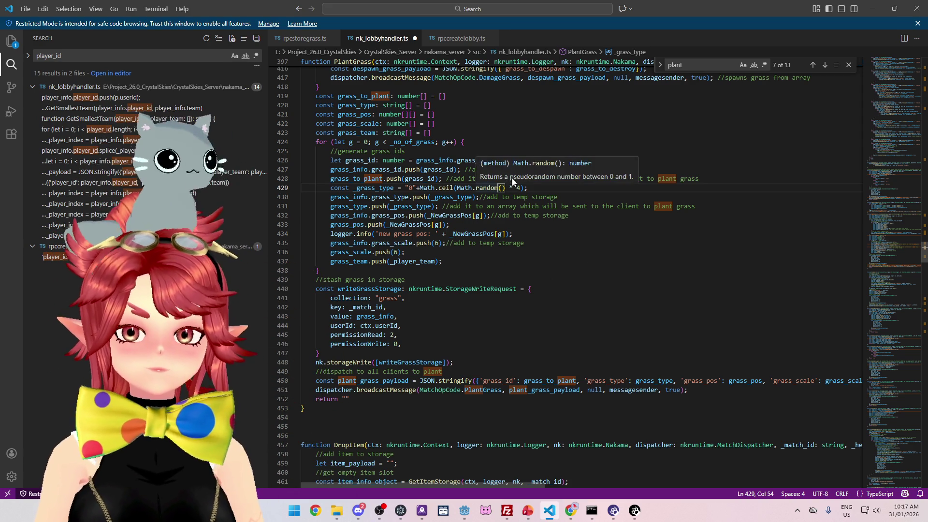
scroll(570, 298, "up", 13)
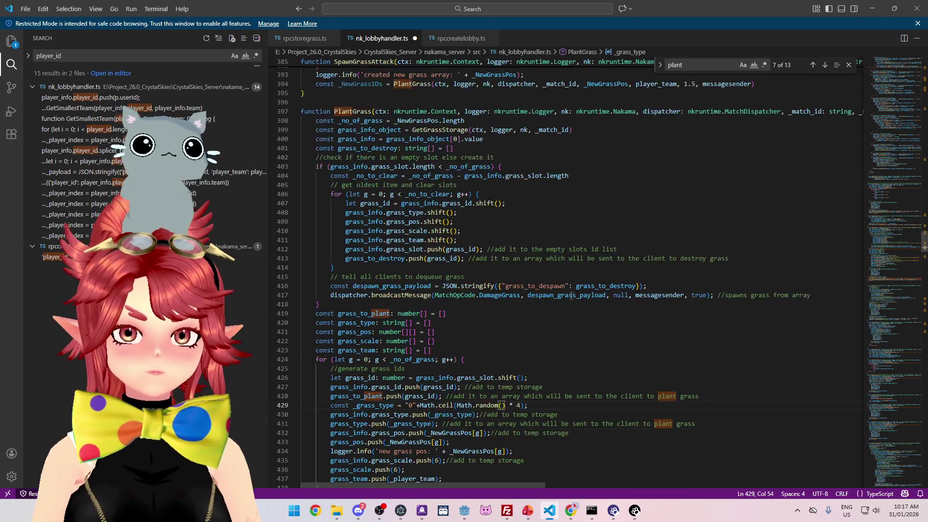
scroll(570, 298, "up", 20)
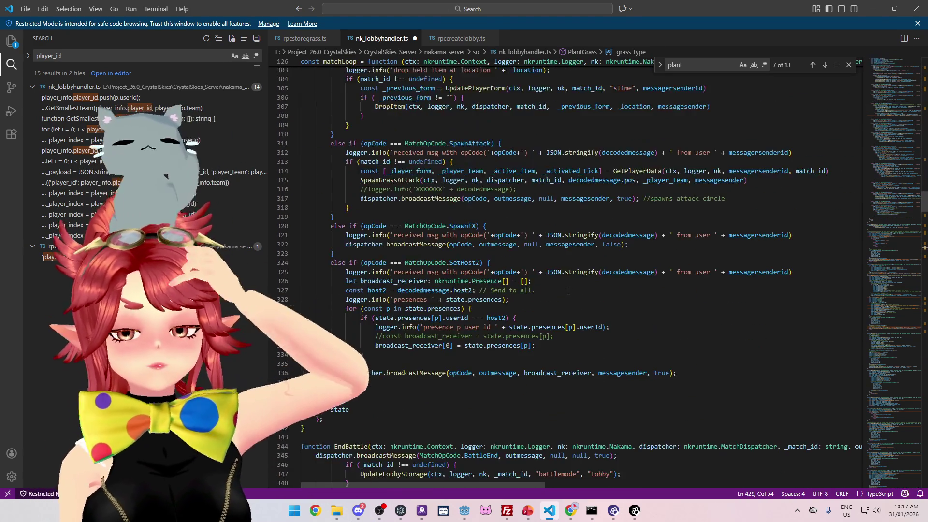
scroll(567, 290, "up", 20)
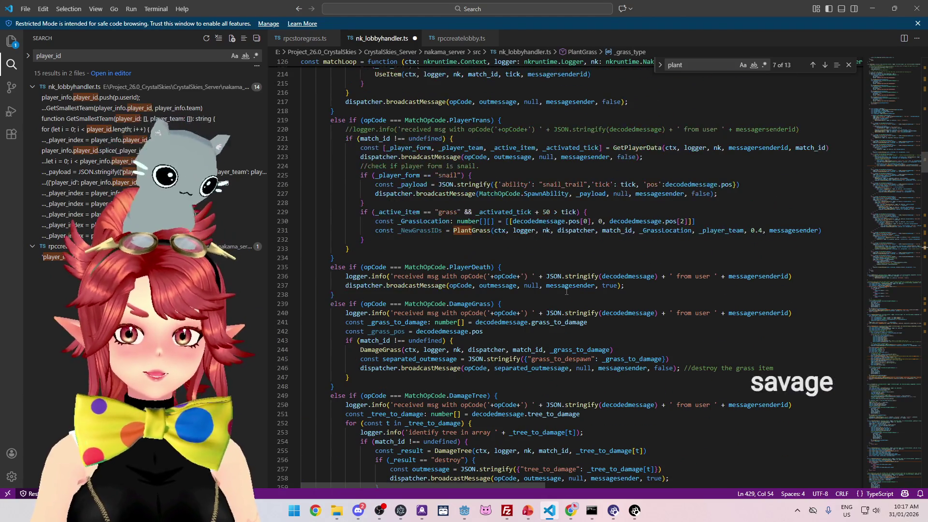
scroll(565, 291, "up", 1)
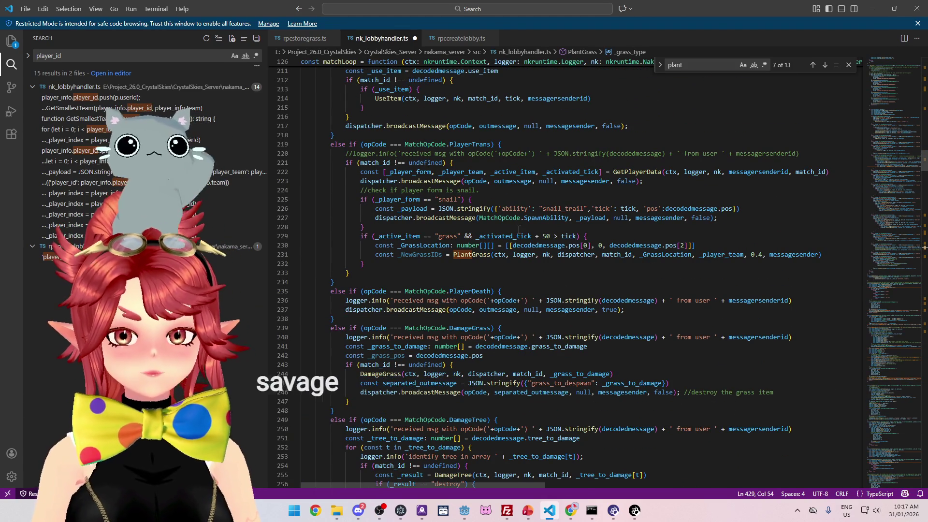
scroll(464, 256, "down", 4)
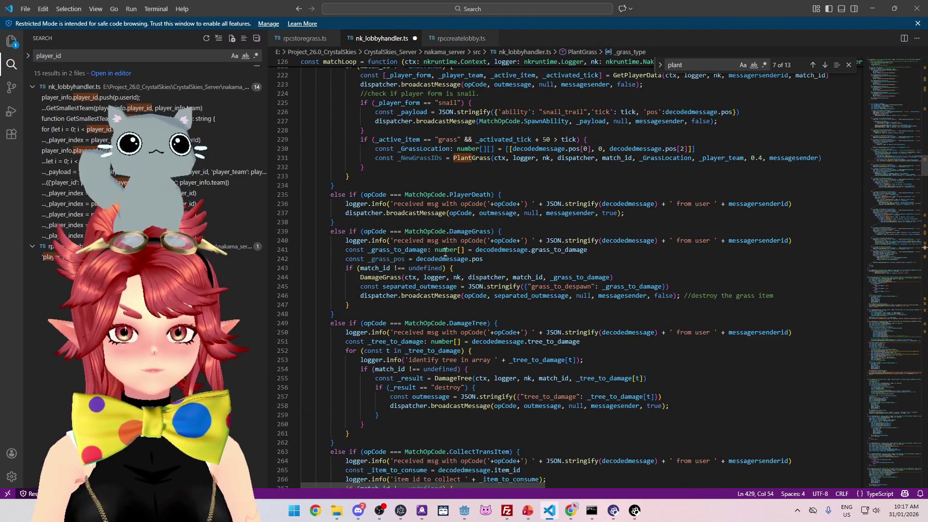
left_click(390, 253, "ctrl")
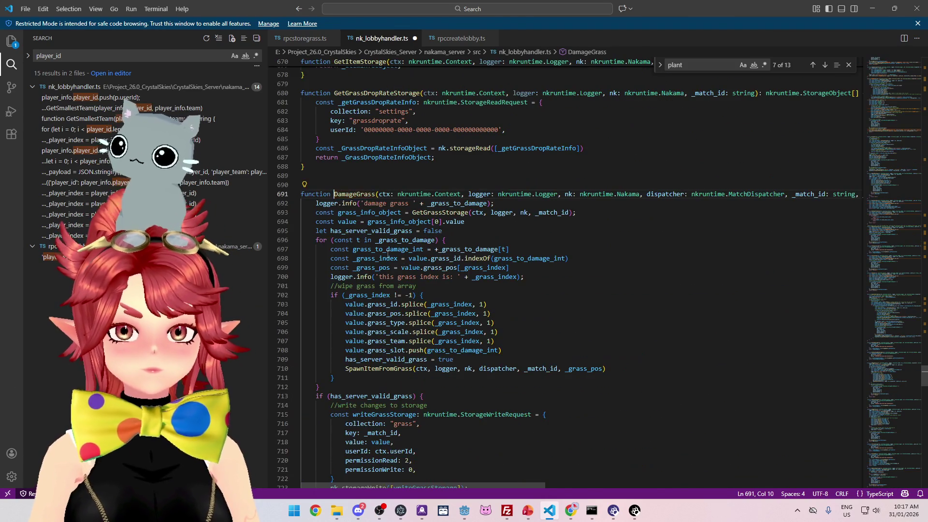
scroll(373, 330, "down", 1)
mouse_move(353, 292)
left_mouse_down()
mouse_move(367, 256)
mouse_move(516, 295)
left_mouse_up()
scroll(573, 295, "down", 2)
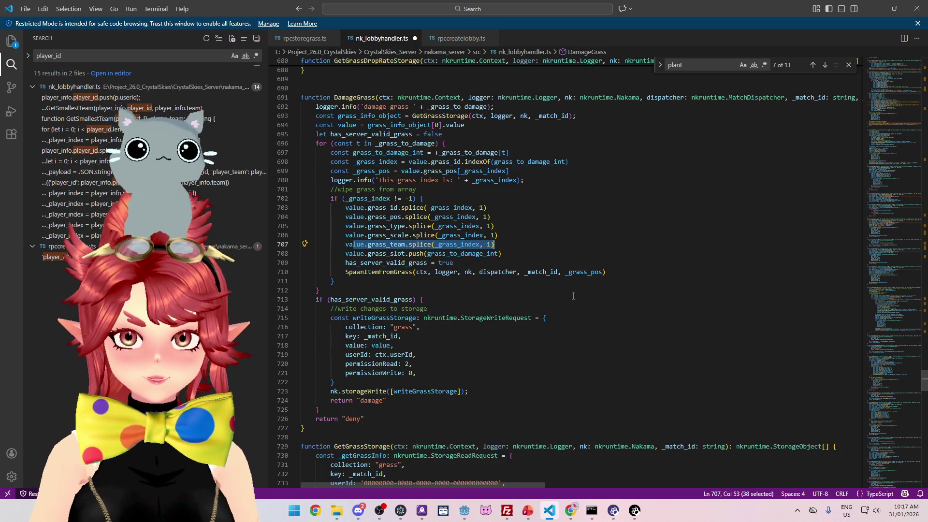
scroll(507, 278, "down", 4)
scroll(498, 284, "down", 3)
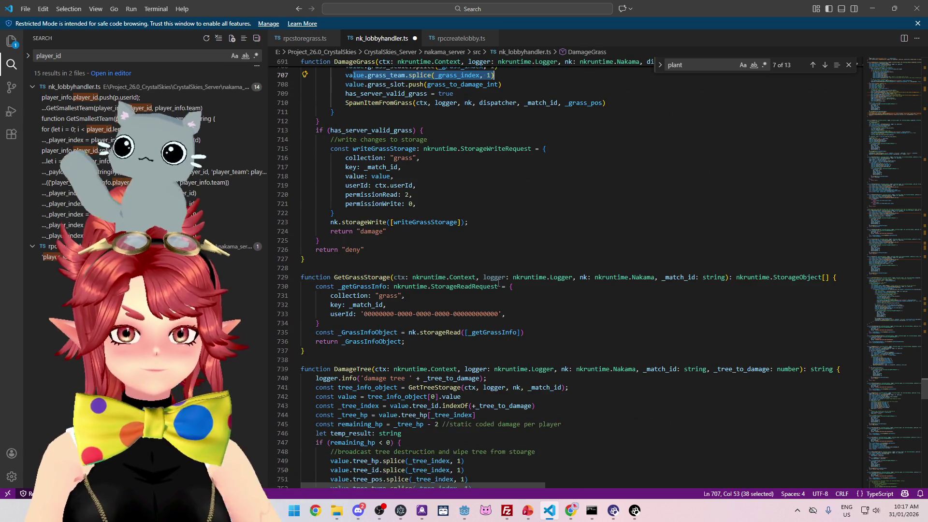
scroll(502, 299, "down", 15)
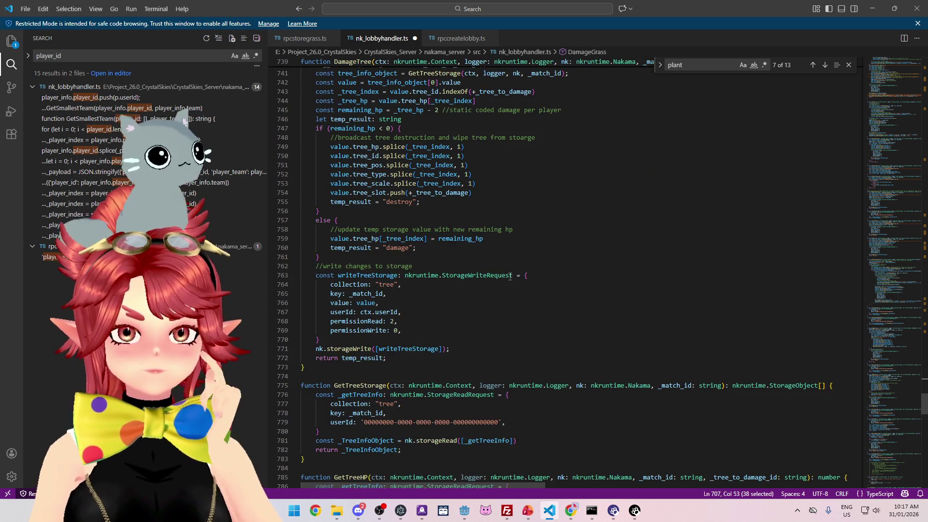
left_click(464, 511)
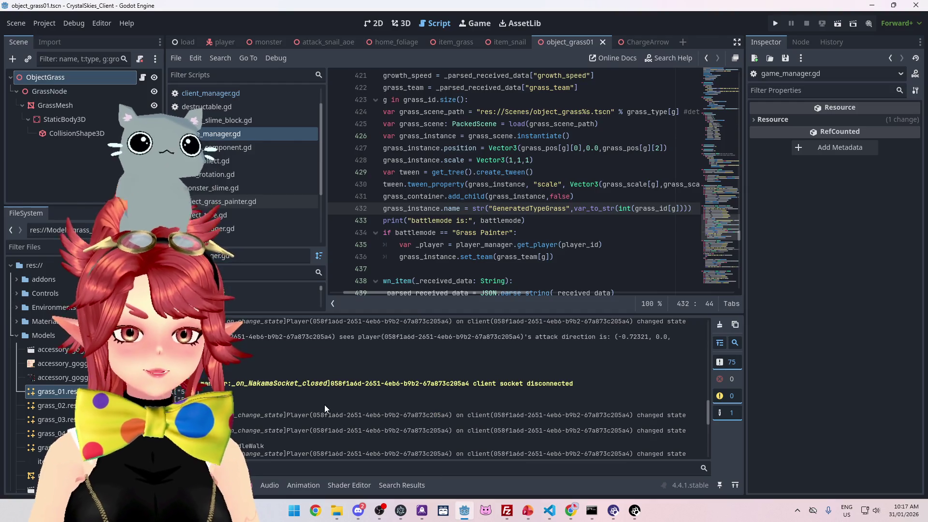
Select the client socket disconnect lines in Godot's output, then maximize the droplet web console.
left_click_drag(471, 332, 500, 383)
mouse_move(570, 510)
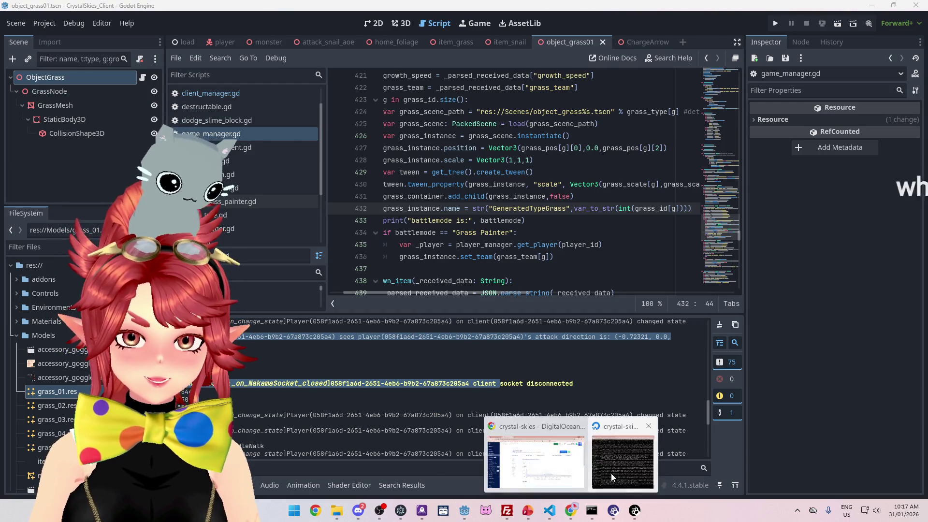
left_click(611, 478)
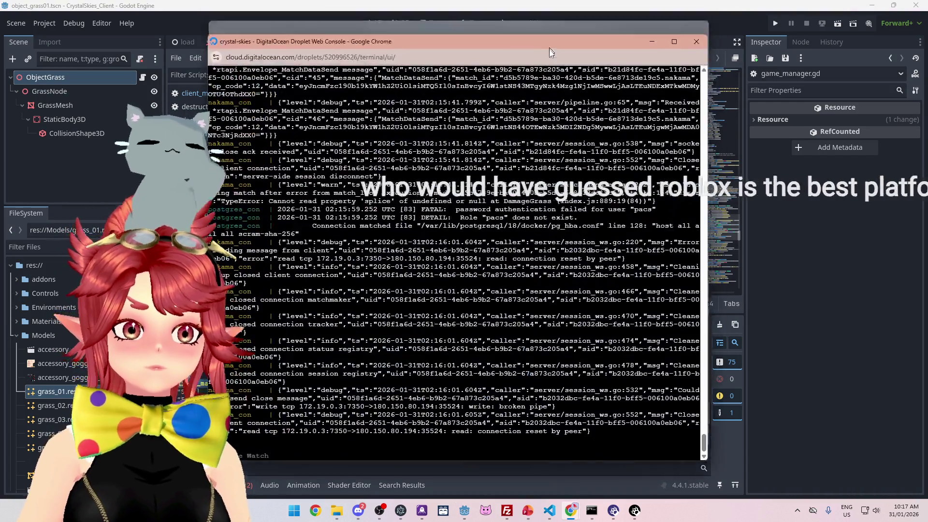
left_click_drag(549, 52, 534, 76)
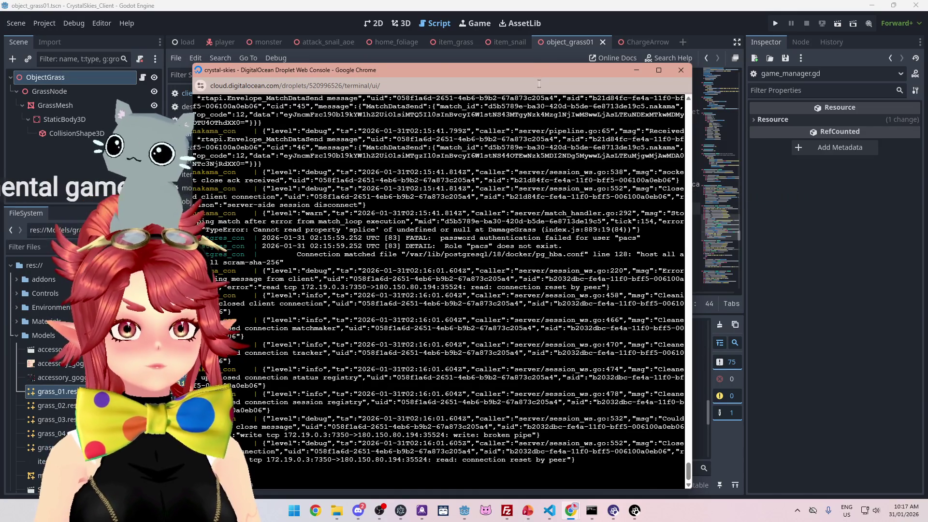
left_click(658, 70)
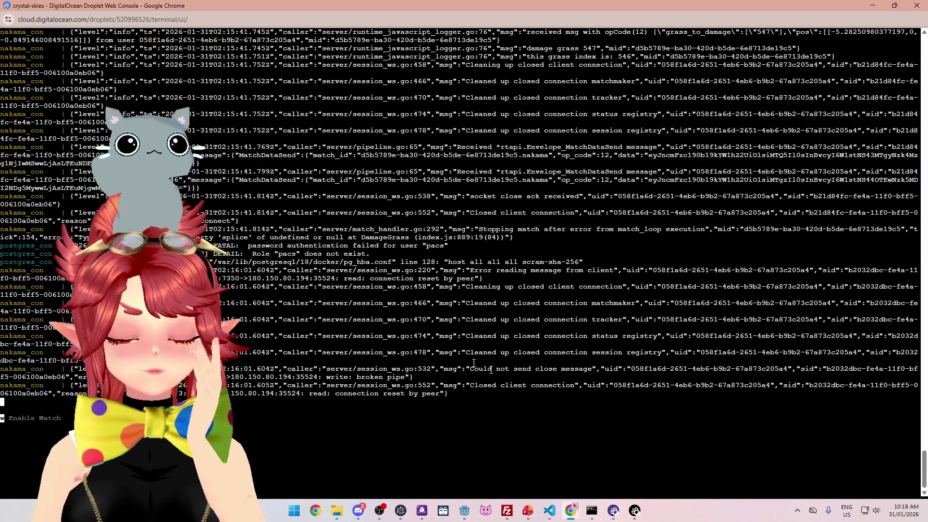
Locate and select the splice-of-undefined error at DamageGrass in the server log.
mouse_move(486, 230)
left_mouse_down()
mouse_move(24, 239)
mouse_move(730, 230)
left_mouse_up()
left_click(730, 230)
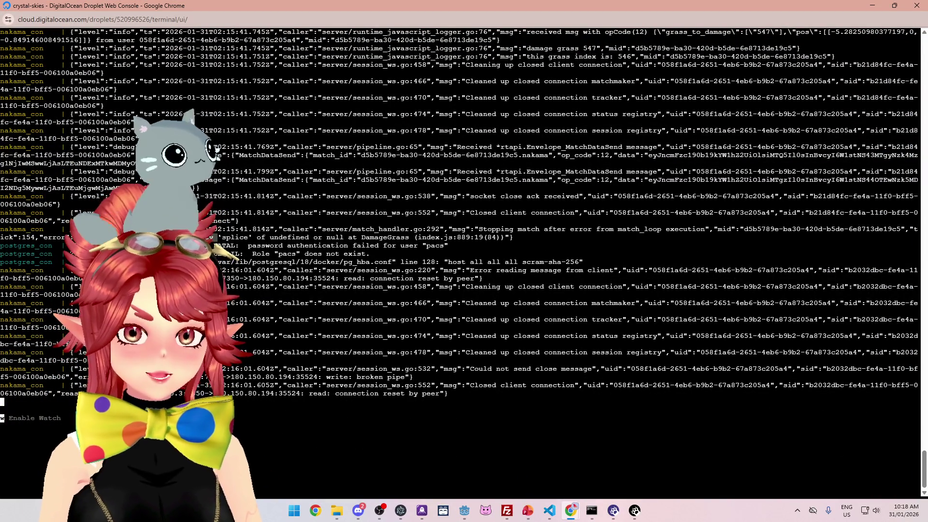
left_click_drag(284, 237, 400, 236)
left_click(551, 510)
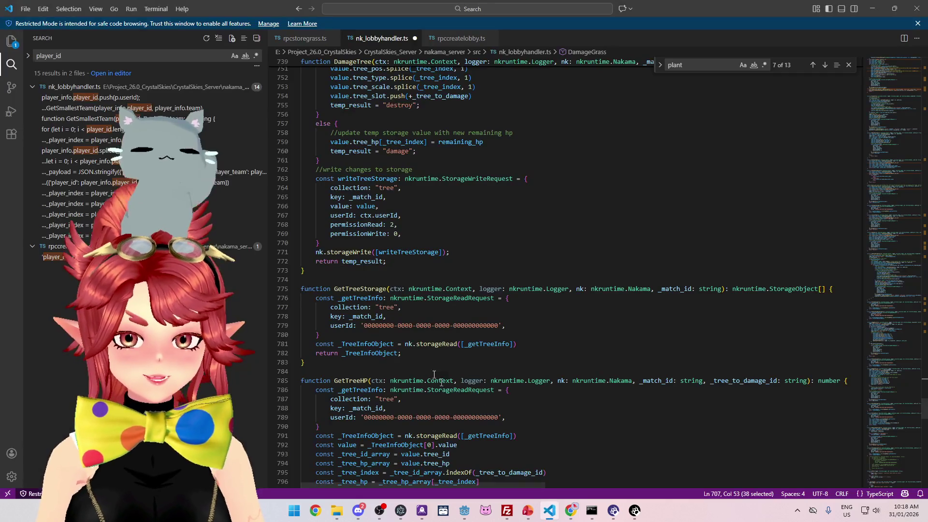
Select the grass_team splice(_grass_index, 1) call on line 707, then view rpcstoregrass.ts.
scroll(447, 238, "up", 5)
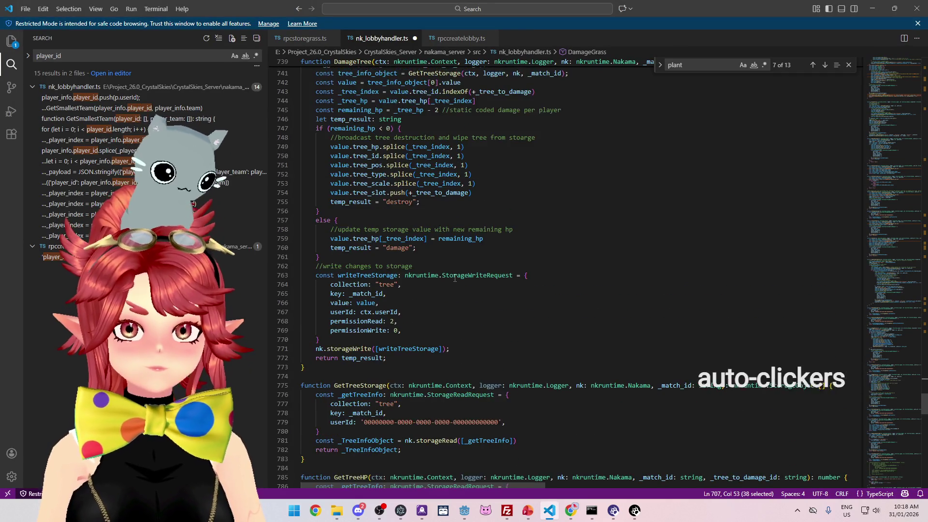
scroll(416, 288, "up", 12)
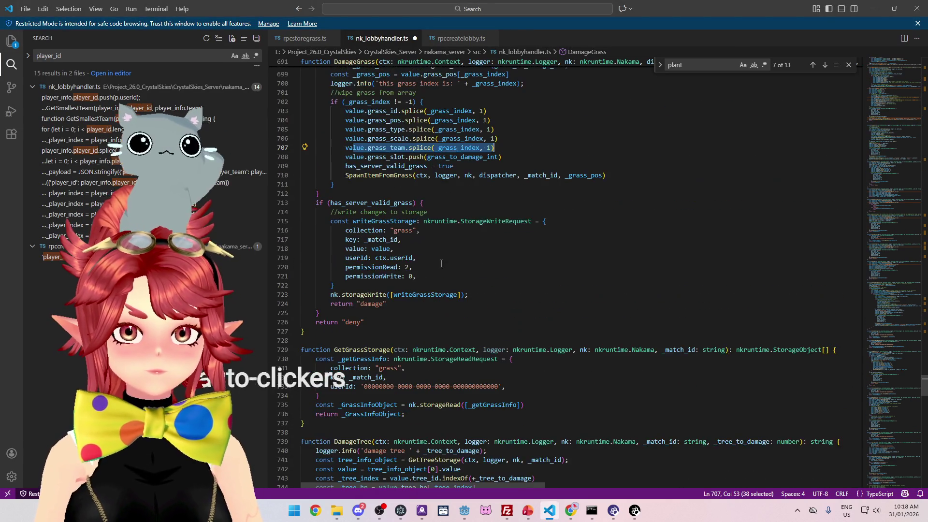
left_click(442, 296)
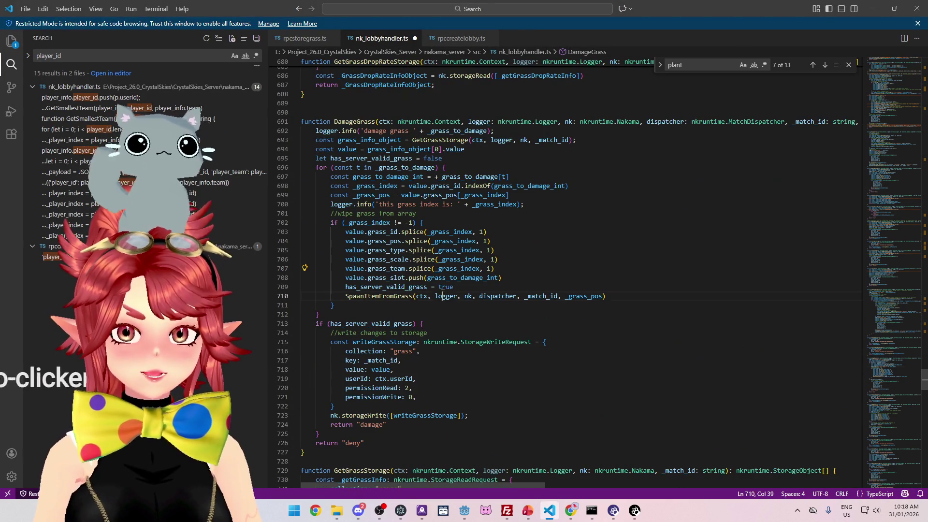
left_click(526, 279)
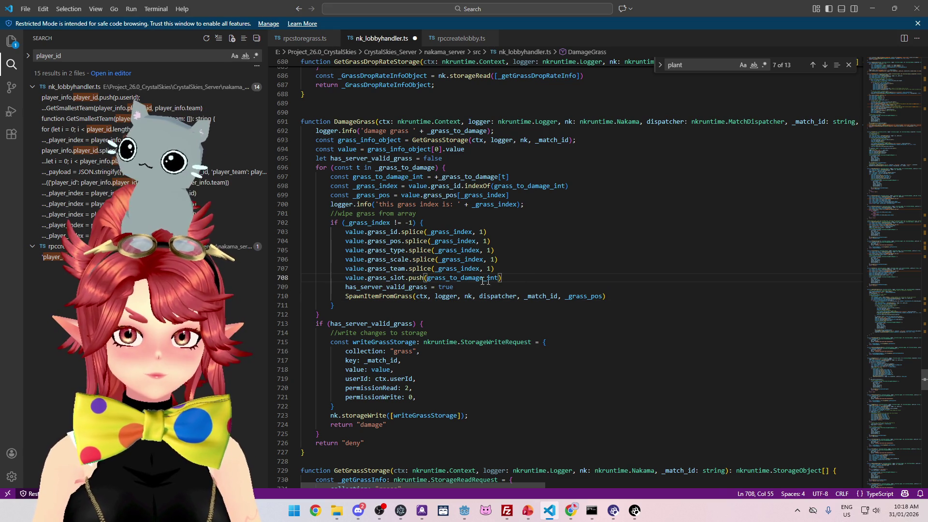
left_click_drag(409, 272, 513, 270)
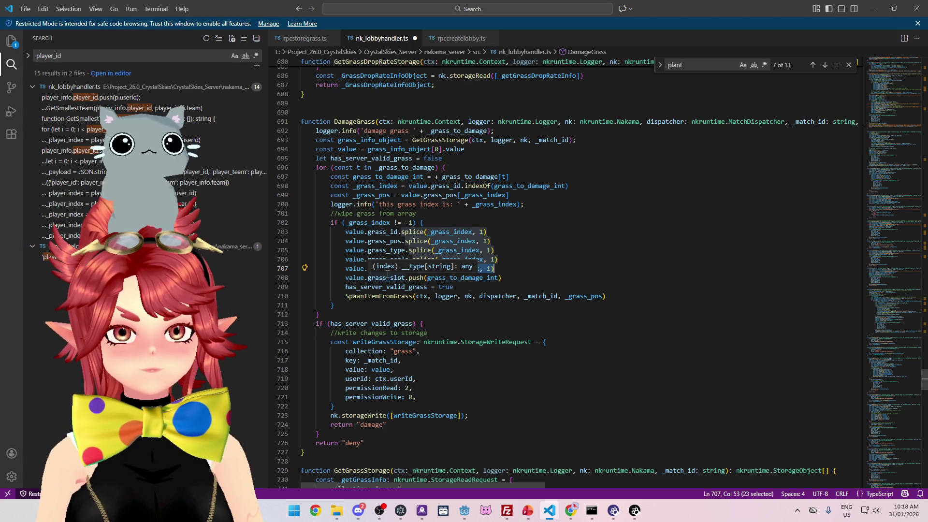
left_click(301, 38)
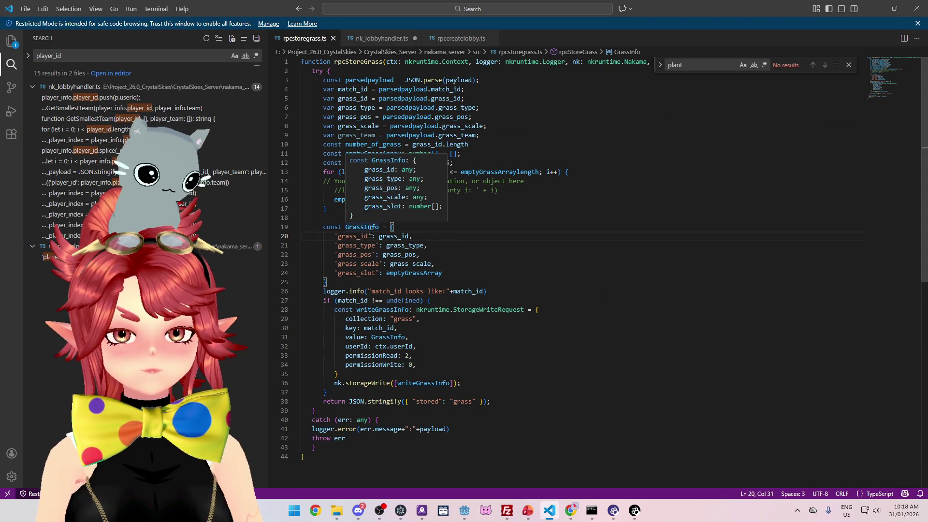
Add a 'grass_team': grass_team entry to GrassInfo, fixing the missing comma and grass_teamm typo.
left_click(494, 139)
left_click(457, 273)
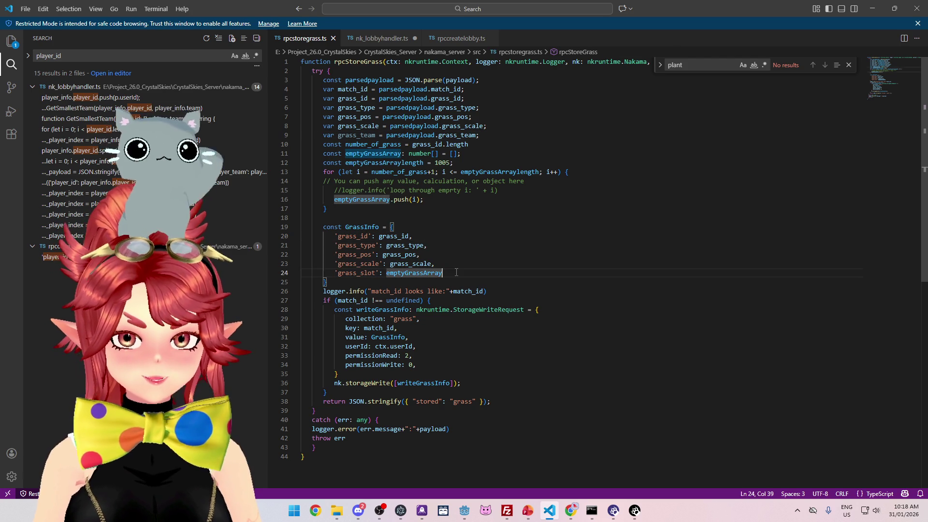
type(".")
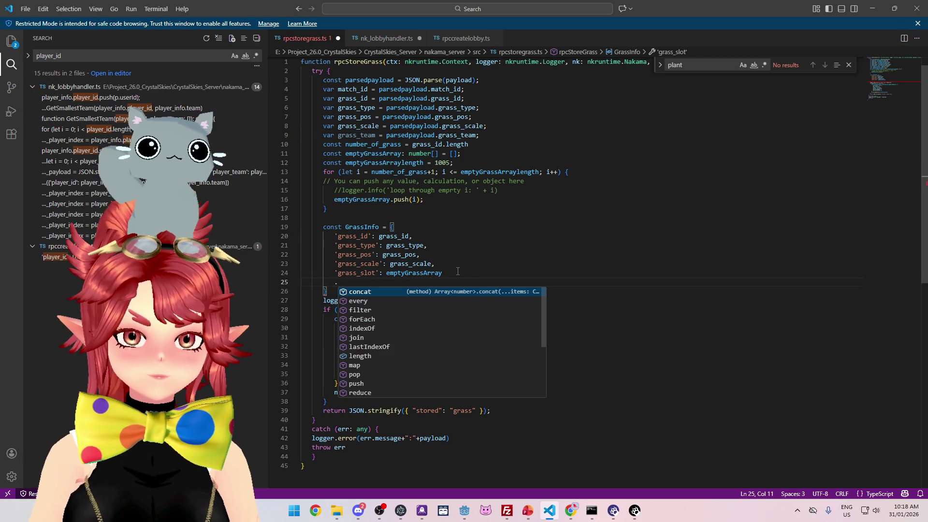
key("BackSpace")
key("Return")
type("'grass_team': ")
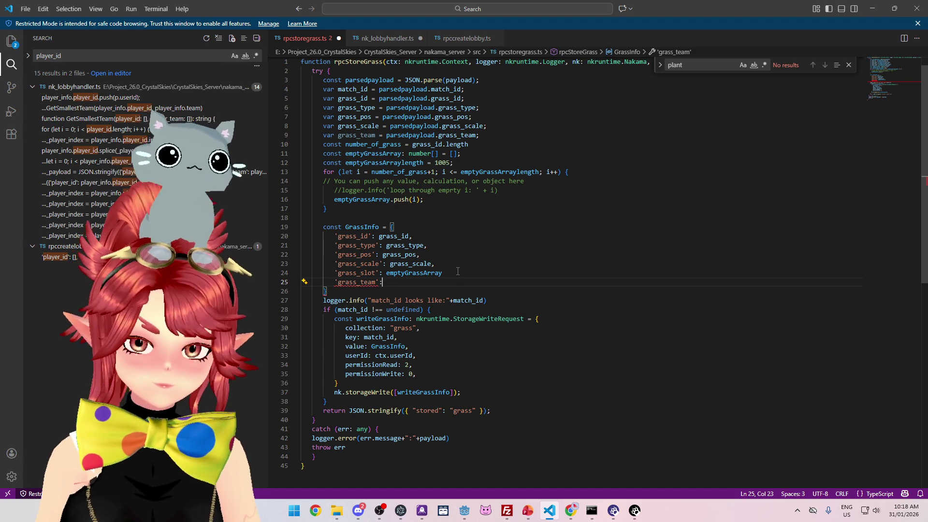
type("grass_t")
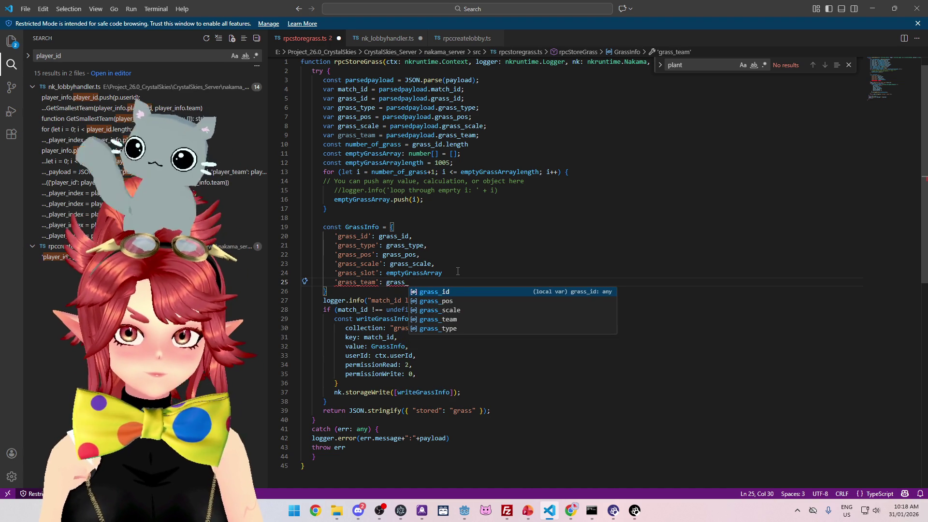
type("eamm")
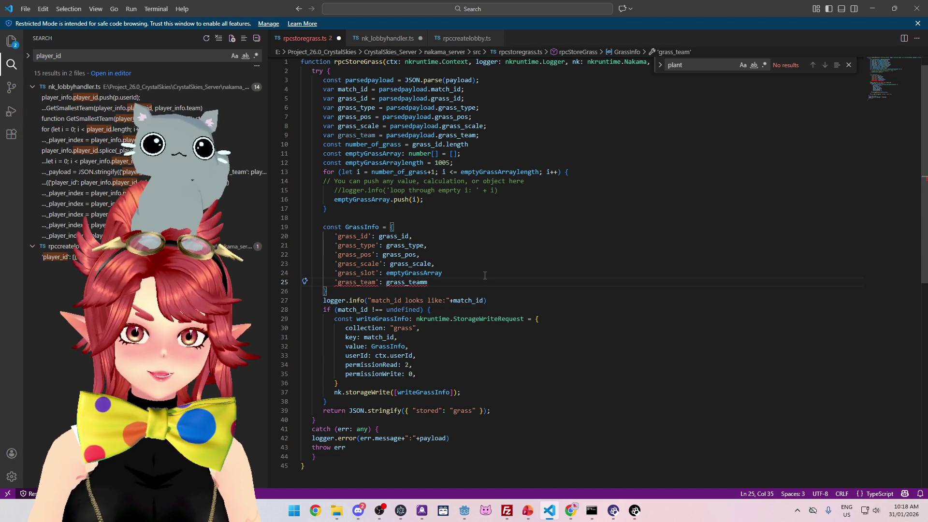
left_click(483, 276)
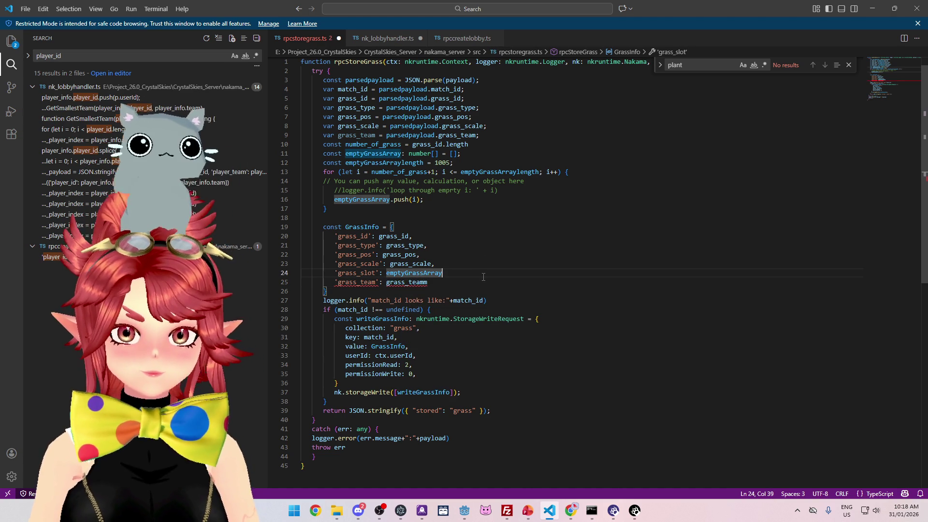
type(",")
left_click(473, 286)
key("BackSpace")
left_click(485, 254)
left_click(592, 510)
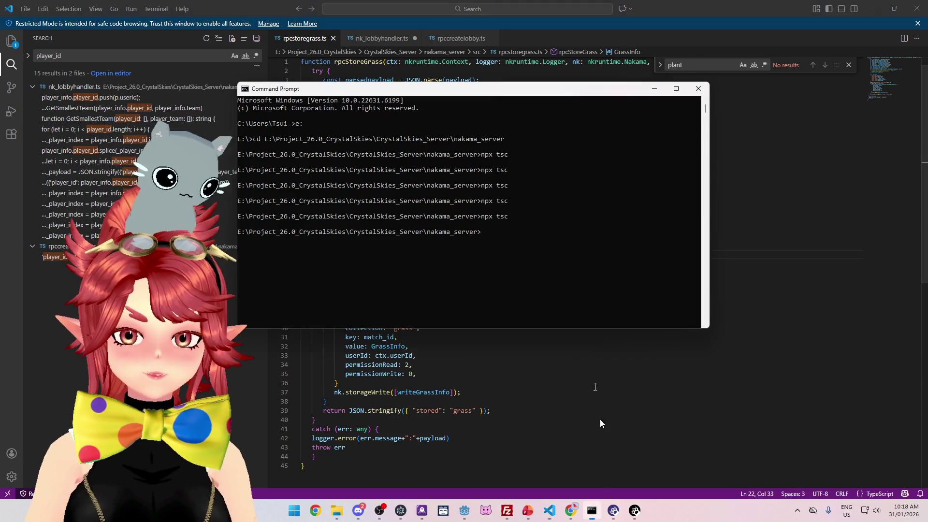
Run the recalled 'npx tsc' compile twice in nakama_server, finishing without errors.
key("Up")
key("Return")
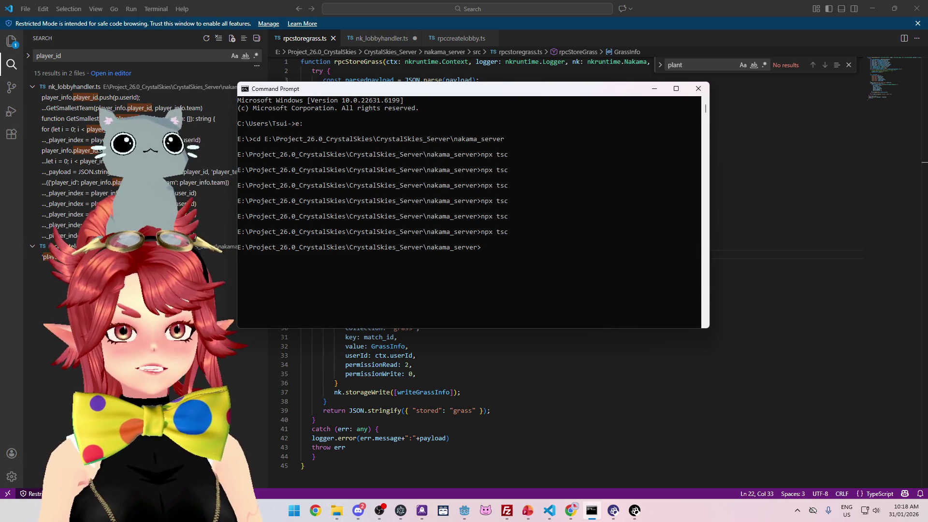
mouse_move(520, 90)
left_mouse_down()
mouse_move(534, 108)
mouse_move(545, 106)
left_mouse_up()
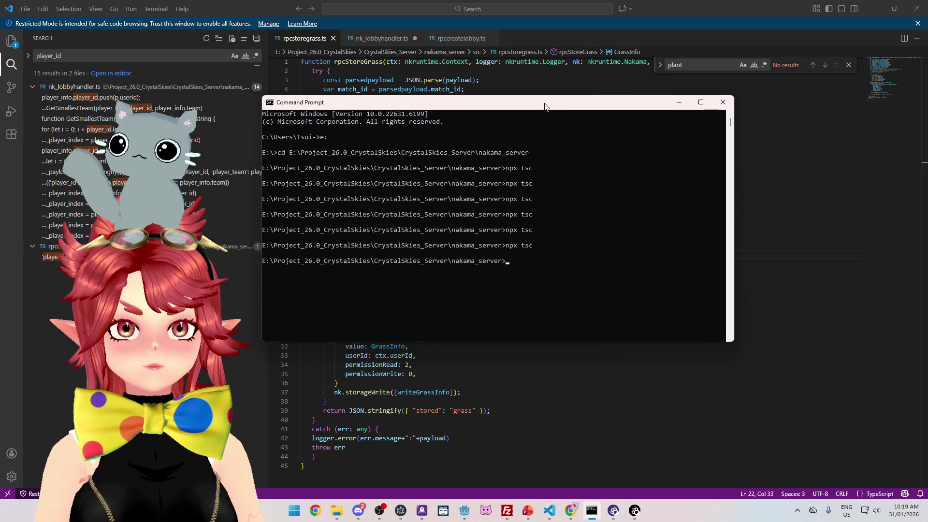
left_click_drag(558, 108, 566, 106)
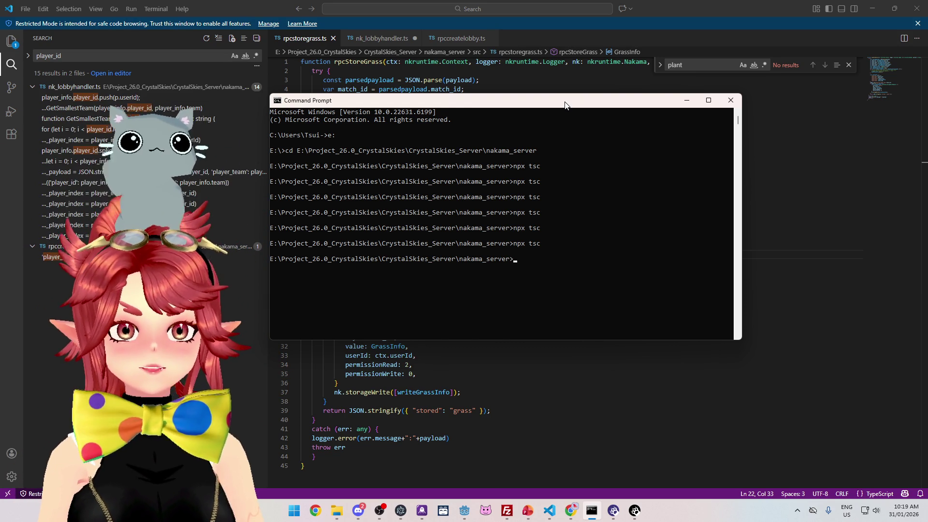
left_click_drag(571, 104, 586, 107)
key("Up")
key("Return")
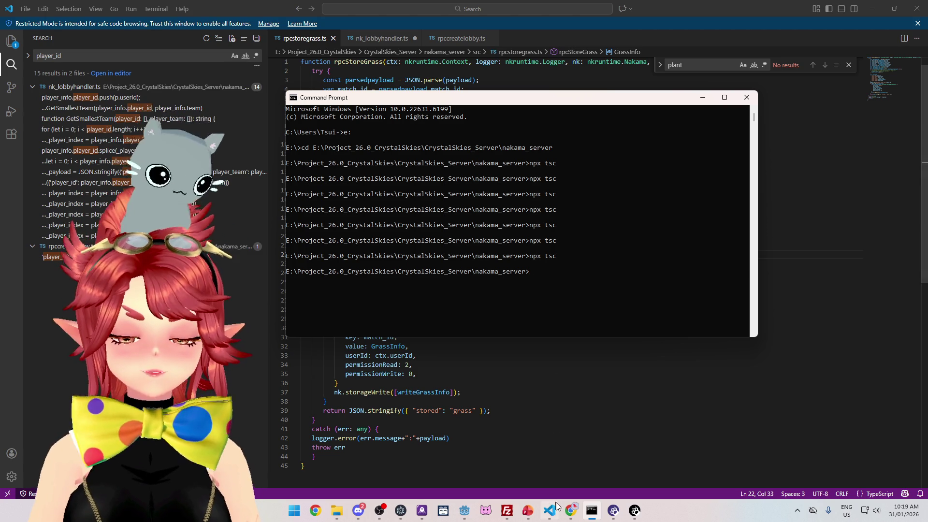
mouse_move(555, 506)
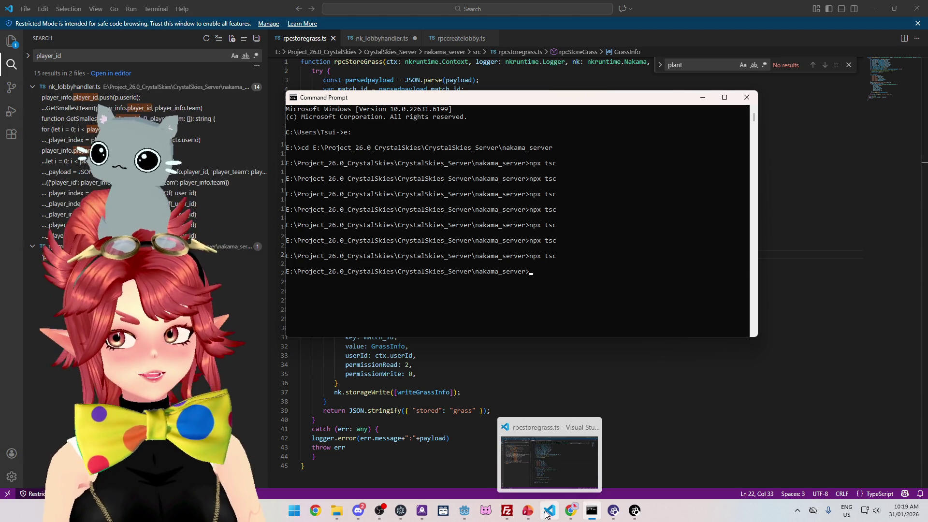
left_click(507, 510)
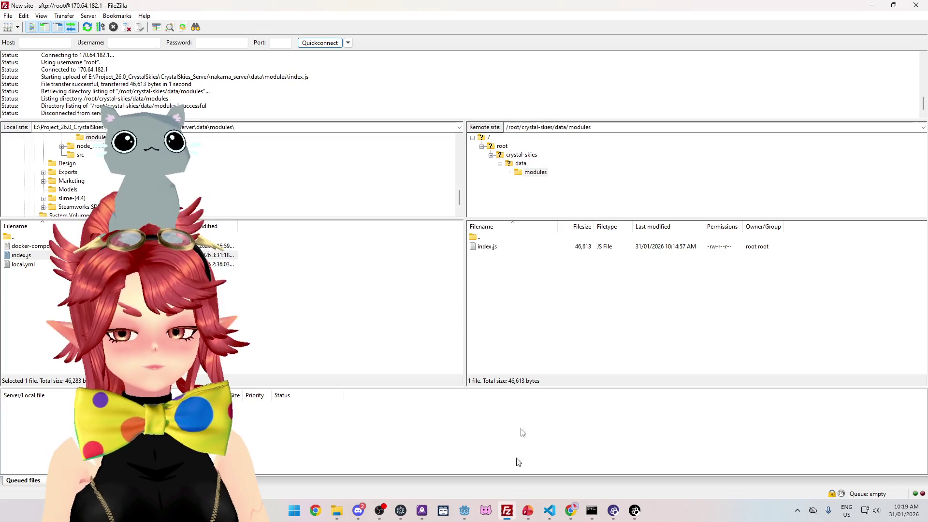
Delete the remote index.js and upload the 46,651-byte rebuild to /root/crystal-skies/data/modules.
left_click(498, 250)
key("Delete")
left_click(498, 251)
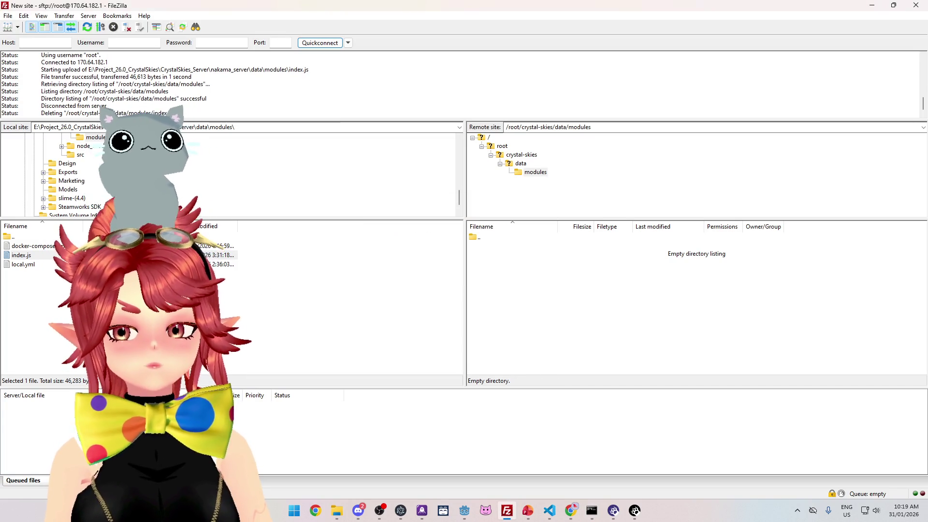
left_click_drag(47, 251, 546, 279)
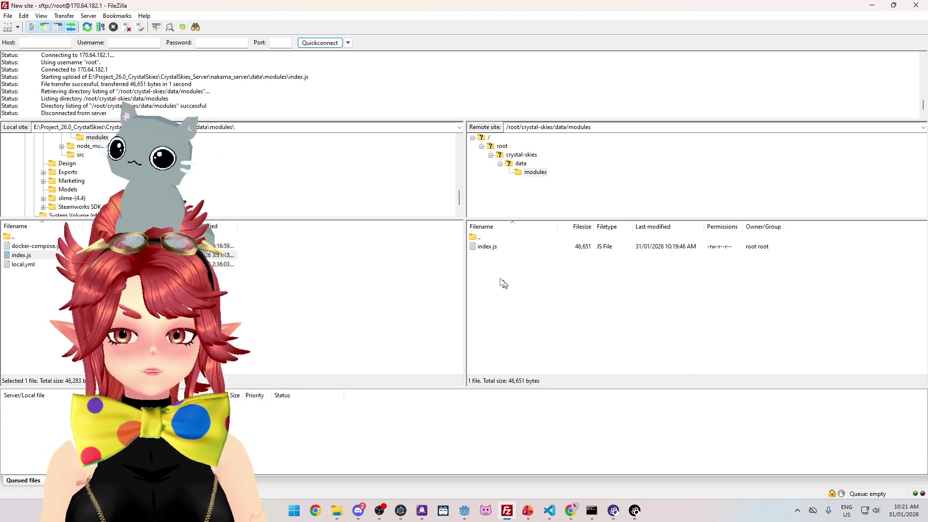
mouse_move(570, 510)
left_click(621, 463)
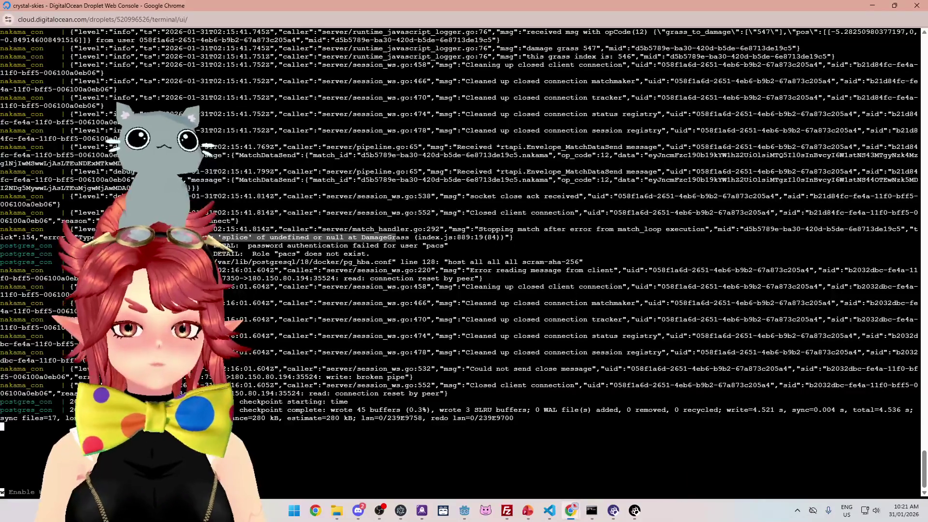
Stop and restart the Nakama containers so createlobby, storegrass and storetree RPCs register.
key("ctrl+c")
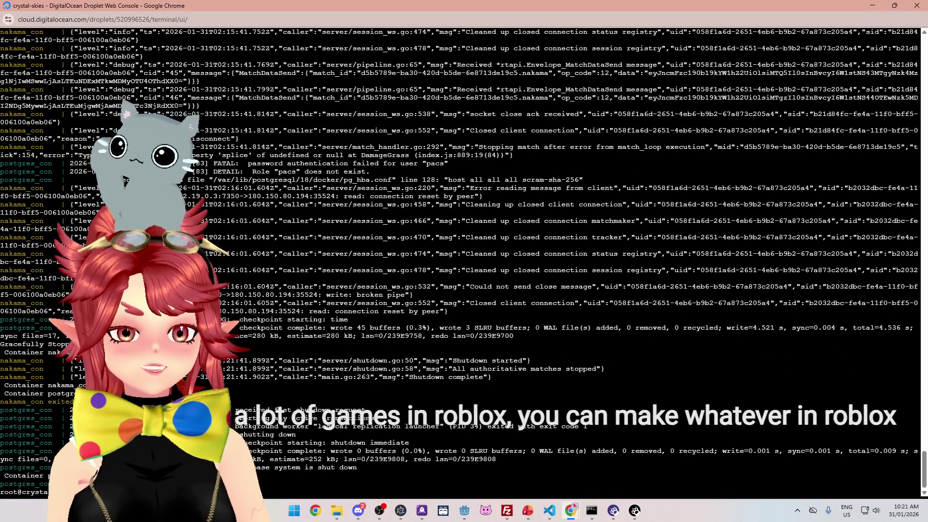
key("Return")
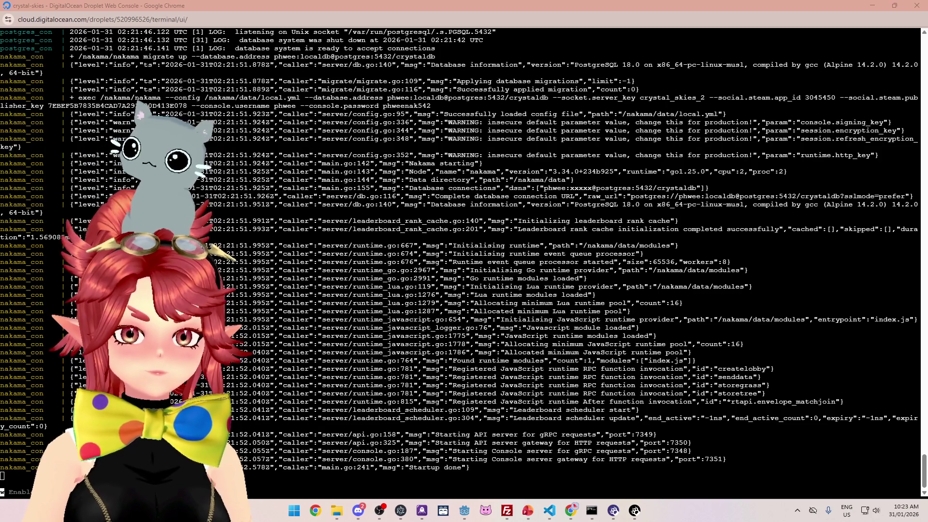
left_click(339, 18)
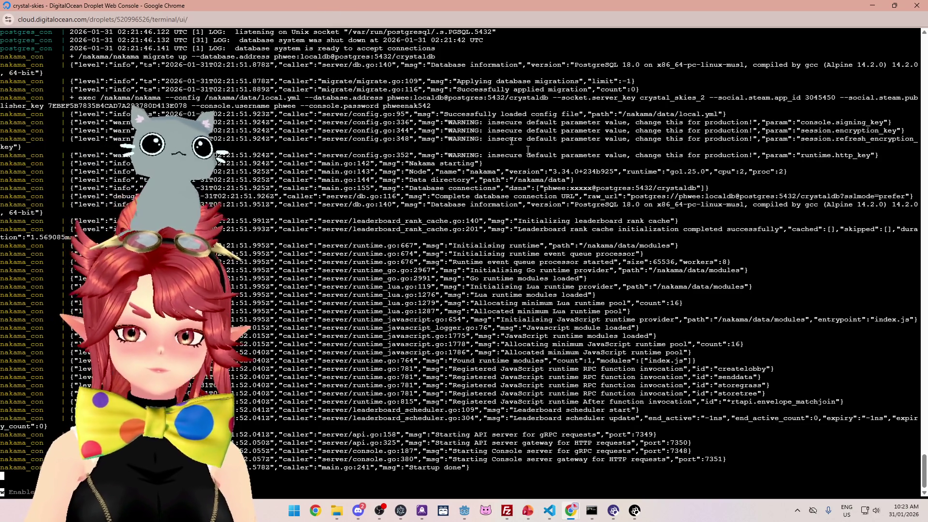
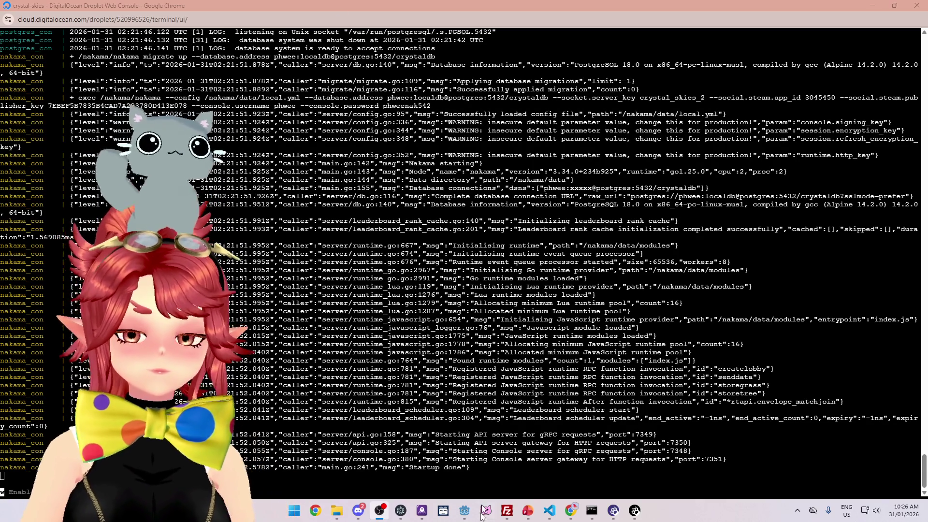
Bring the Godot editor back to the front, showing game_manager.gd.
left_click(464, 510)
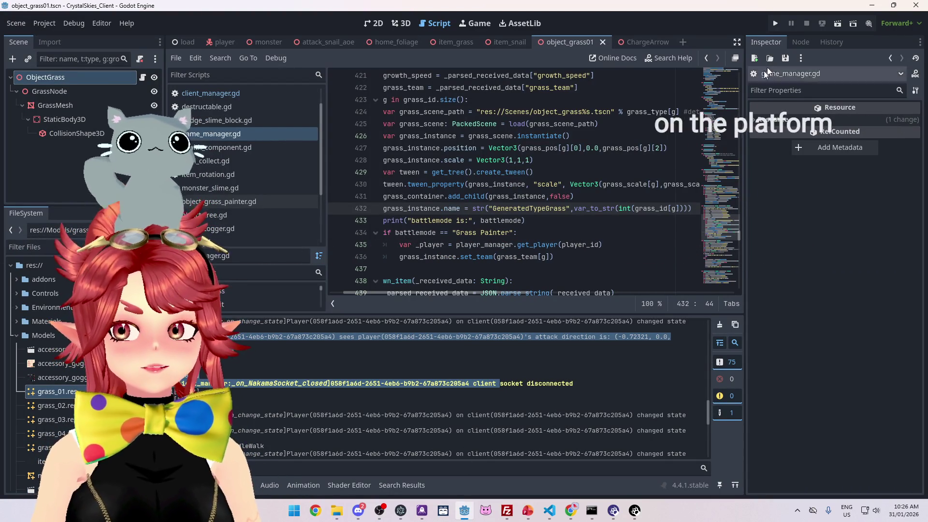
Run the client and create a new lobby named 'asdd' under a display name.
left_click(775, 24)
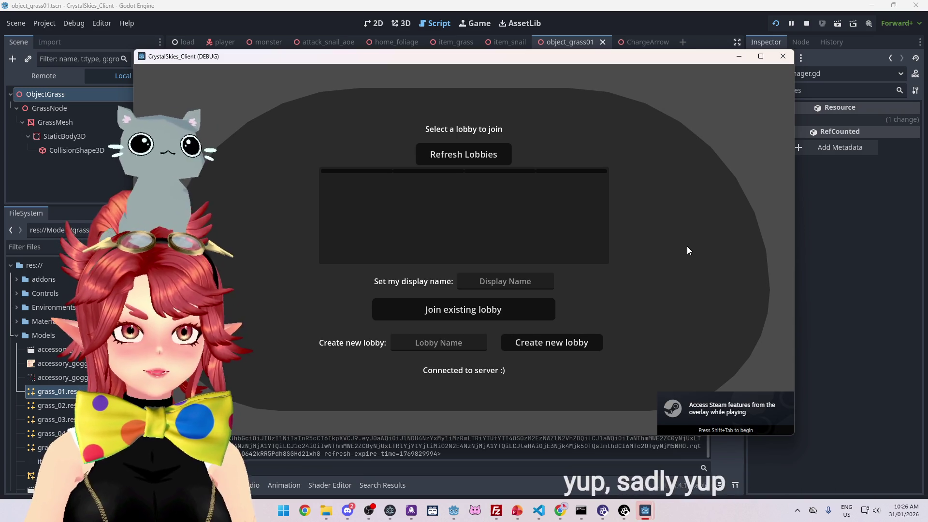
left_click(510, 281)
type("P")
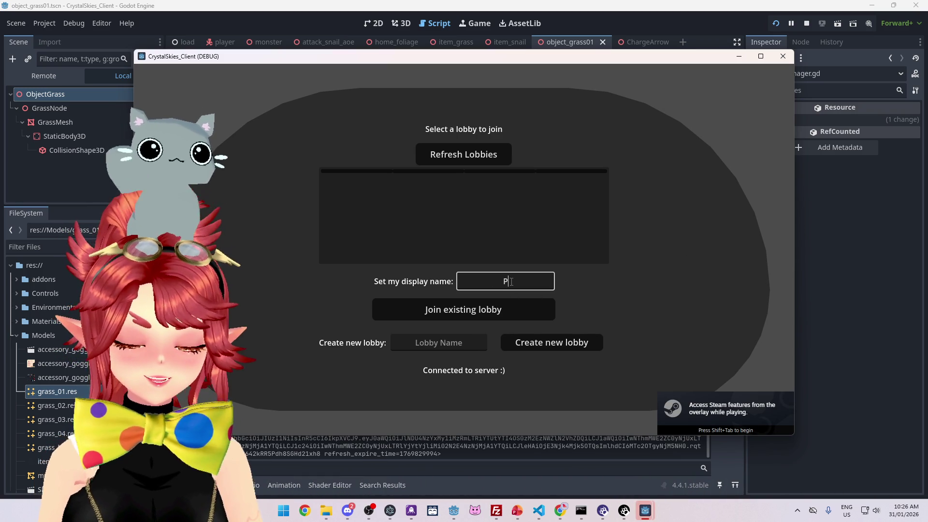
type("hwee")
key("Tab")
key("Tab")
type("asdd")
left_click(553, 344)
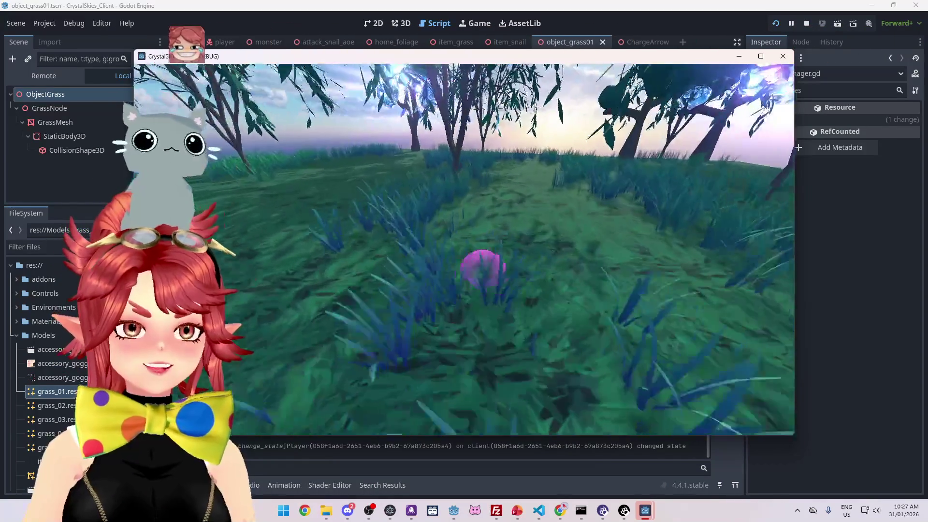
Set the battle mode to Grass Painter and start the battle.
key("Escape")
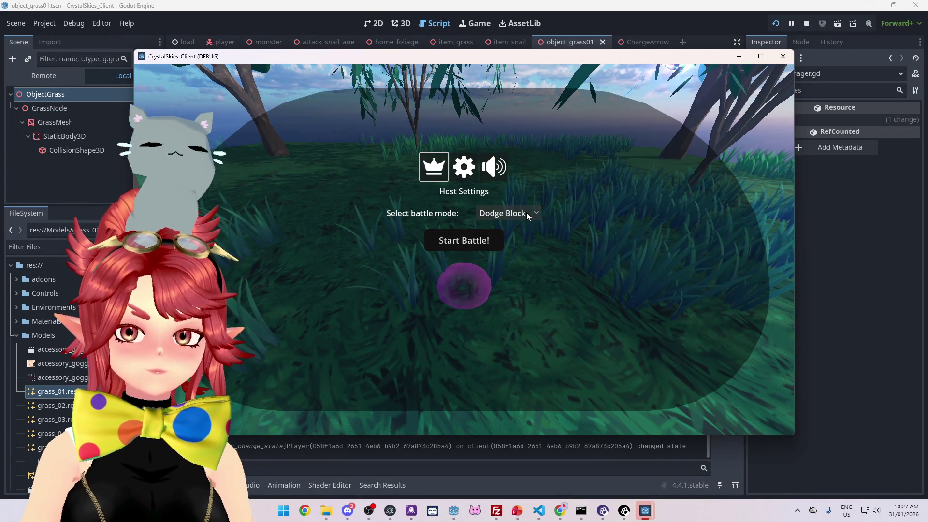
left_click(526, 213)
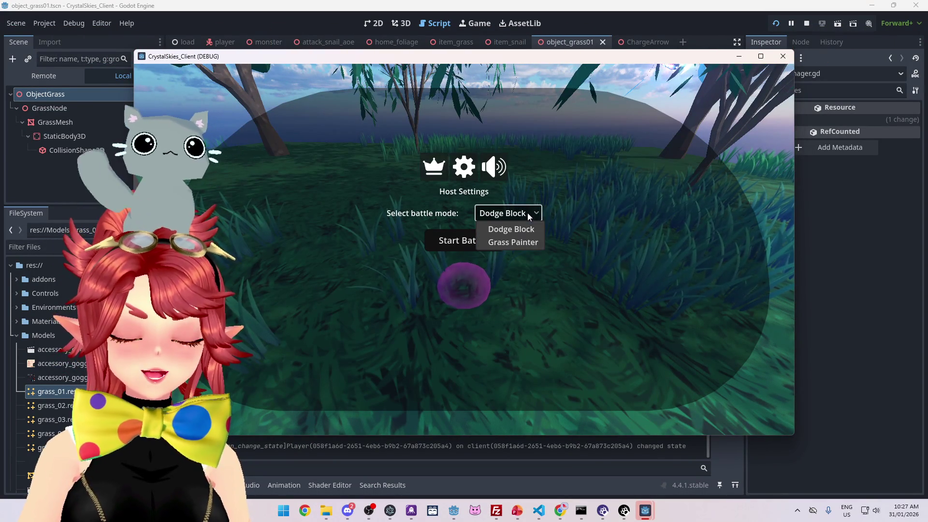
left_click(521, 244)
left_click(468, 244)
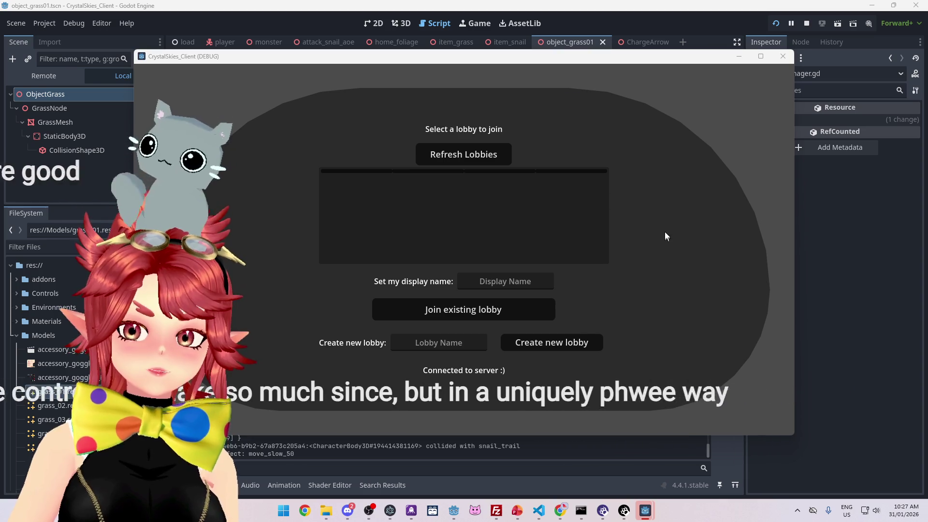
Join the asdd lobby as a second player under another display name, then stop the game.
left_click(475, 156)
left_click(437, 193)
left_click(501, 280)
type("Phwee2")
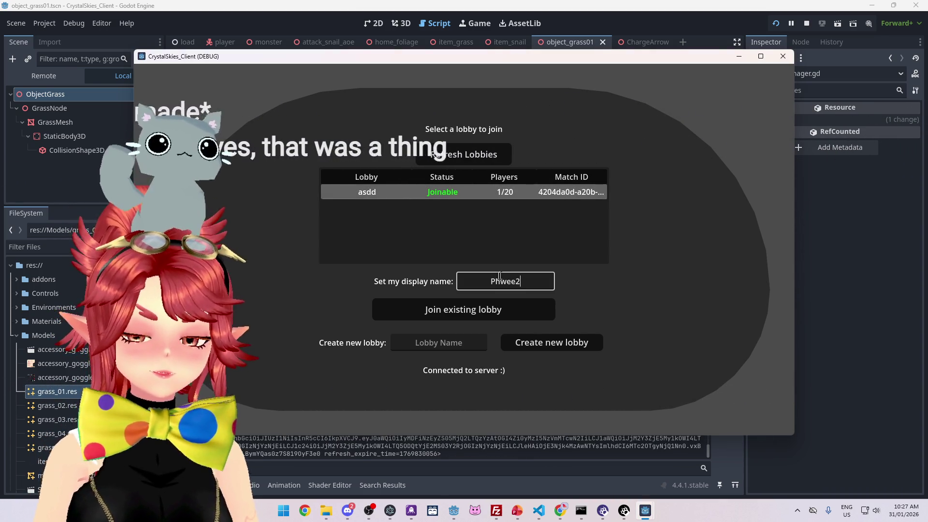
left_click(479, 309)
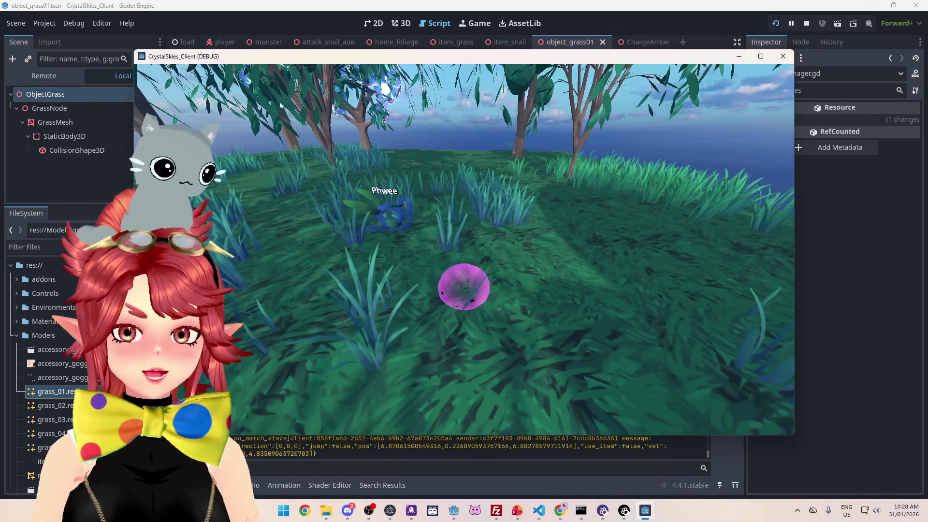
key("Escape")
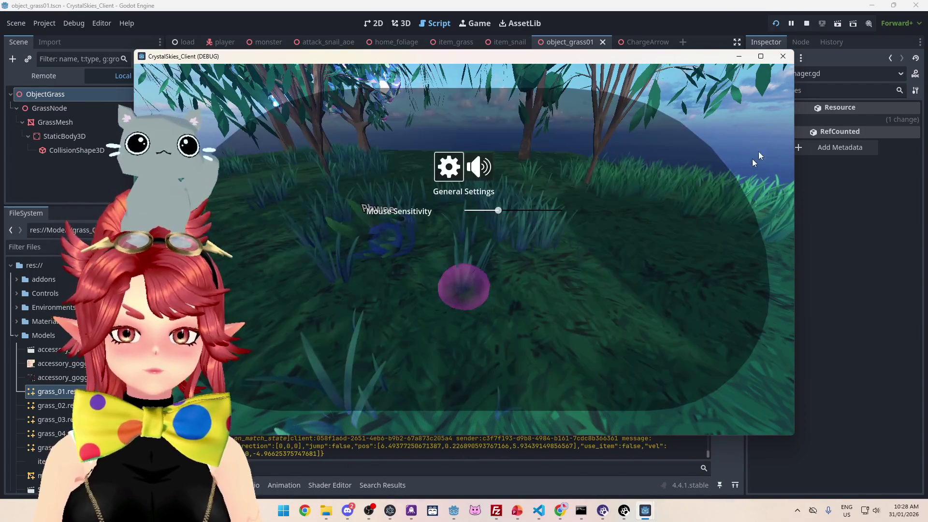
left_click(807, 24)
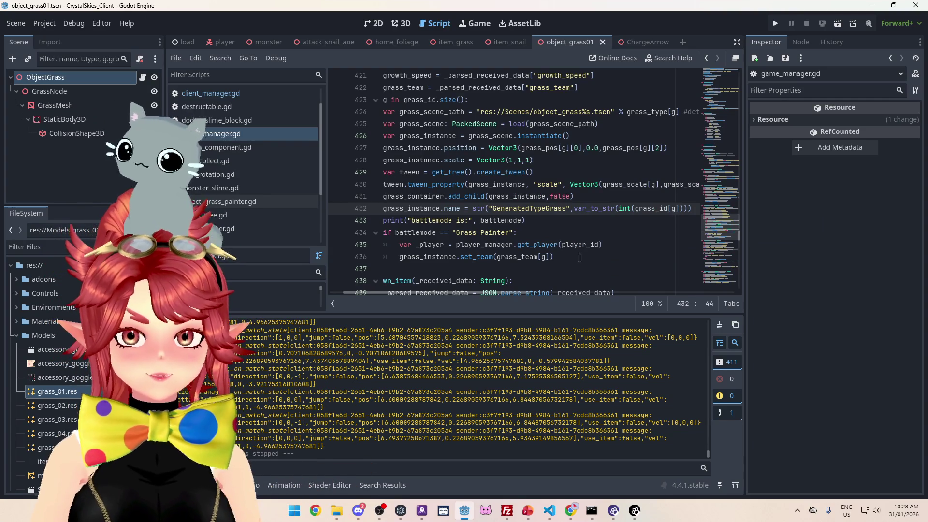
Select the grass_team[g] argument on line 436, then bring up the Nakama console in Chrome.
left_click(579, 258)
left_click_drag(498, 257, 551, 256)
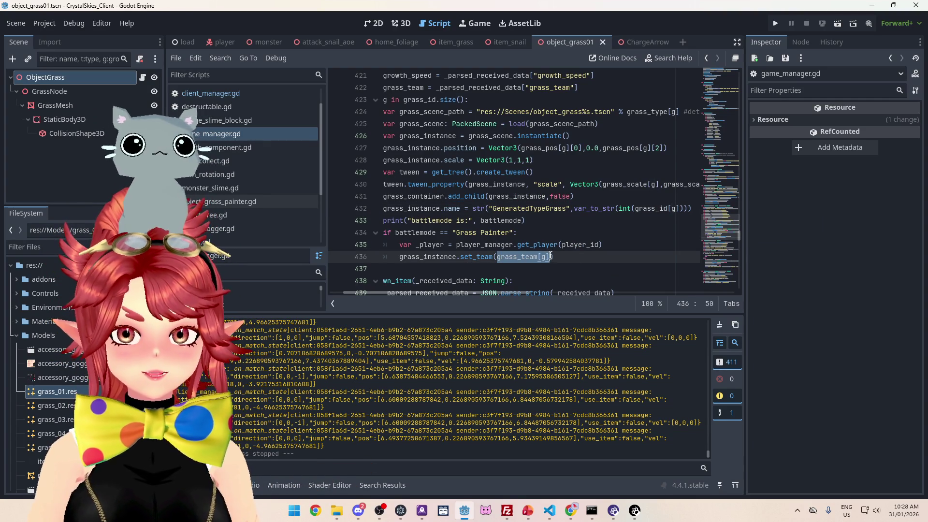
scroll(485, 193, "up", 3)
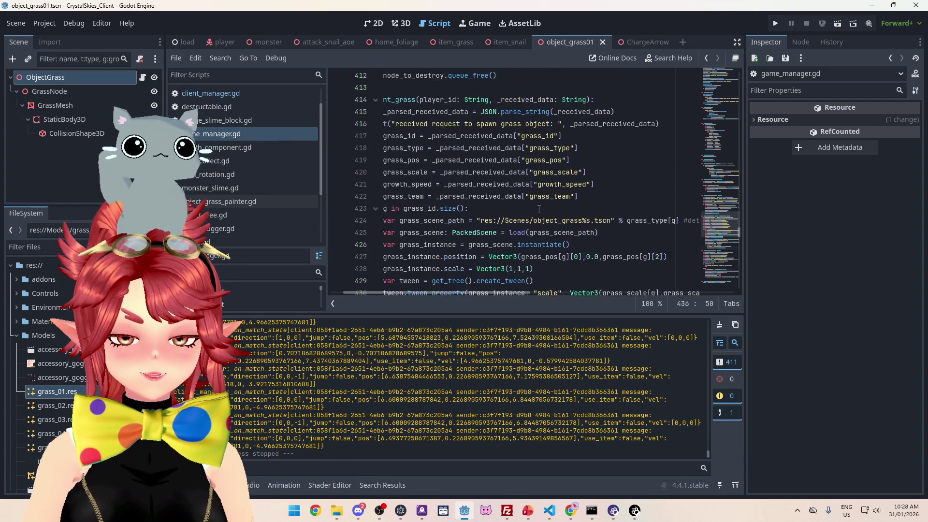
left_click(571, 511)
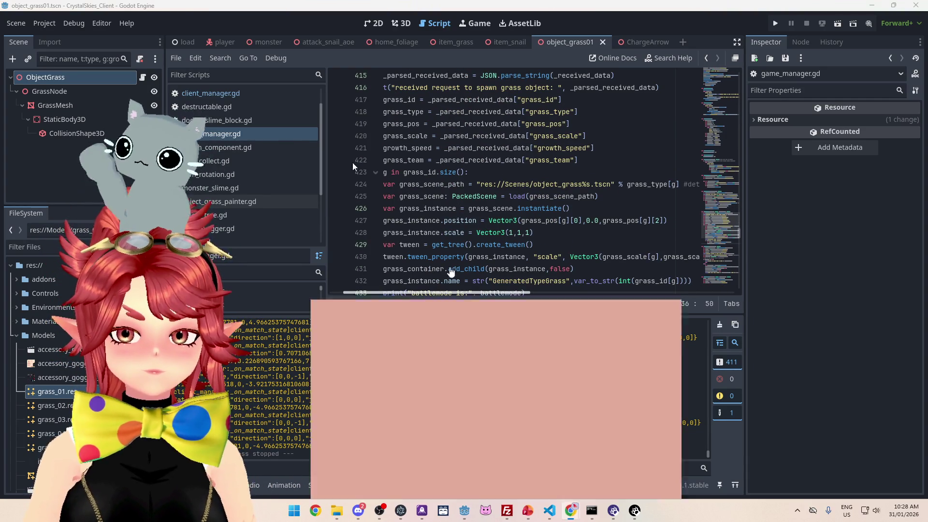
left_click(78, 10)
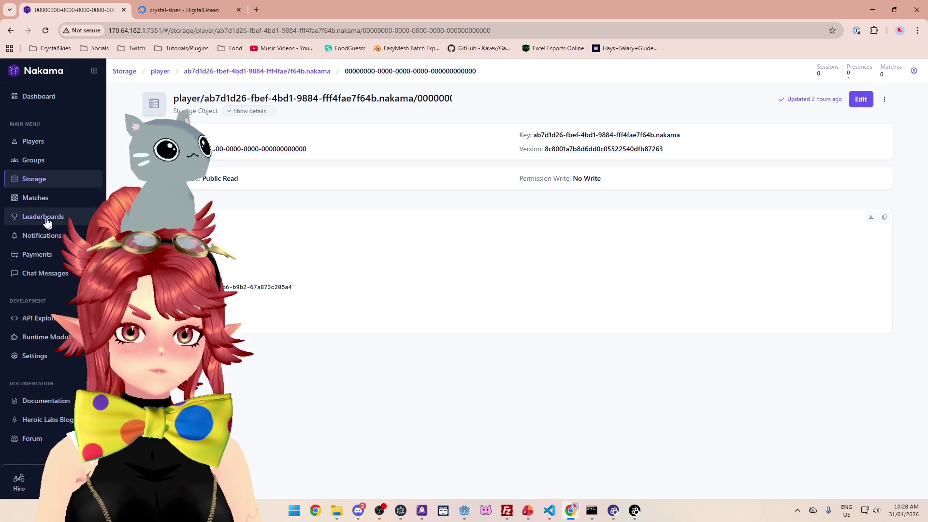
Open the most recent grass object in Storage and scroll through its stored JSON.
left_click(35, 197)
left_click(80, 187)
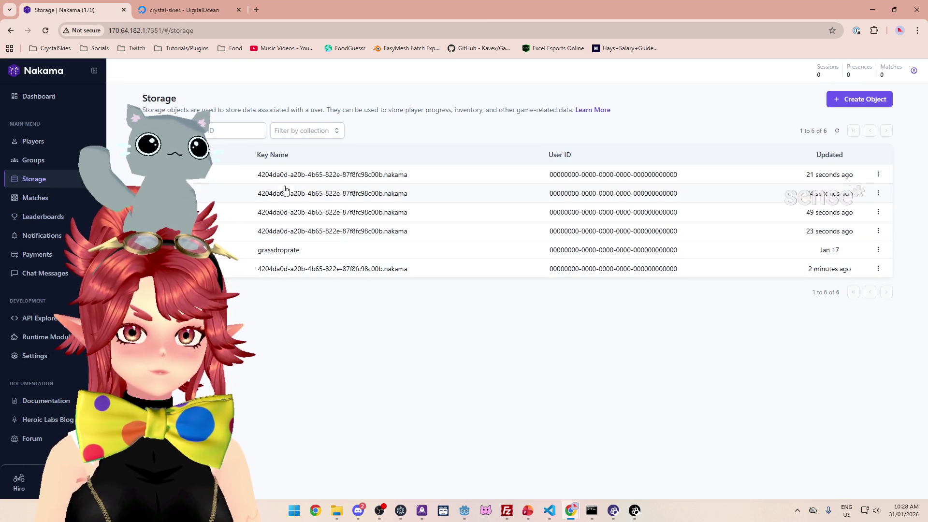
left_click(430, 176)
mouse_move(924, 73)
left_mouse_down()
mouse_move(882, 404)
mouse_move(883, 353)
left_mouse_up()
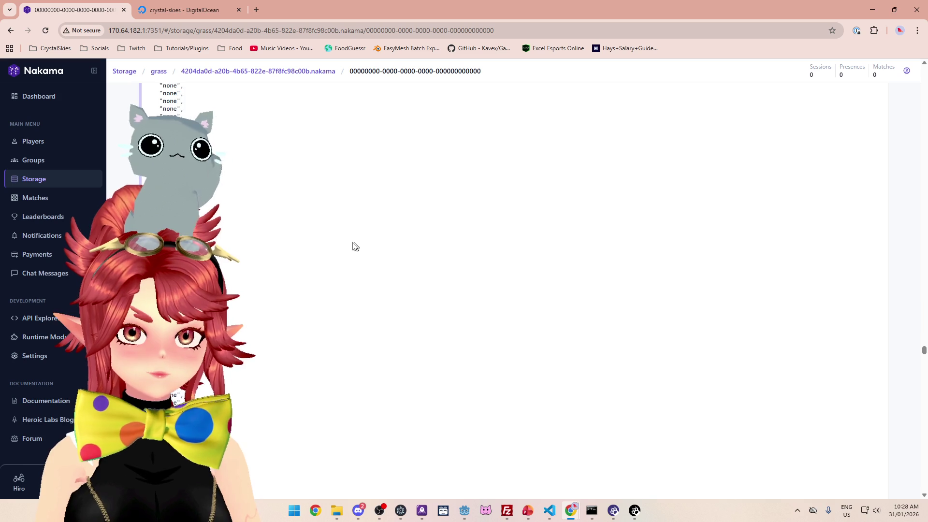
scroll(225, 274, "down", 3)
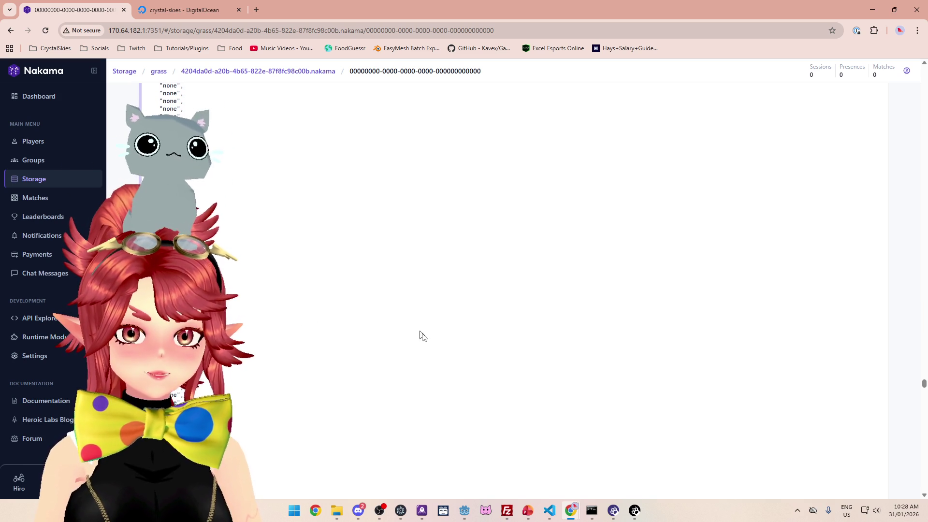
left_click_drag(920, 405, 918, 397)
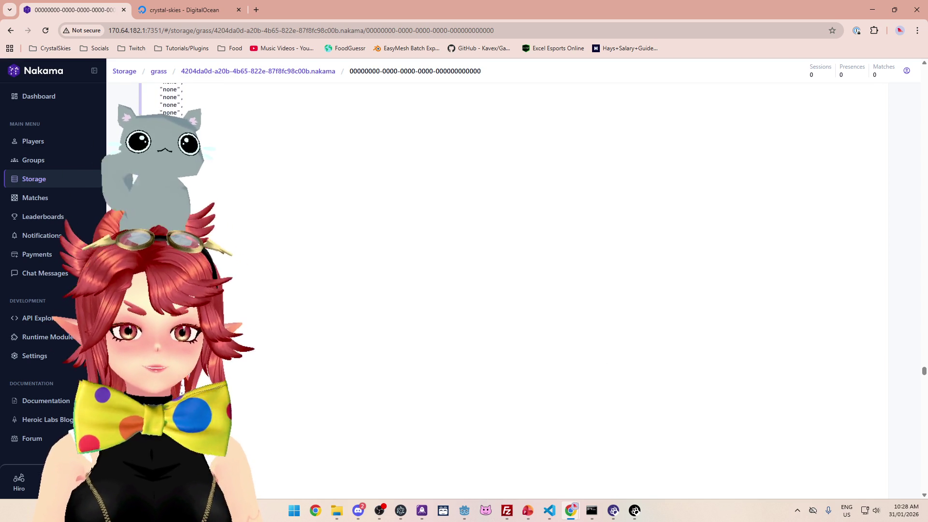
left_click_drag(923, 367, 924, 362)
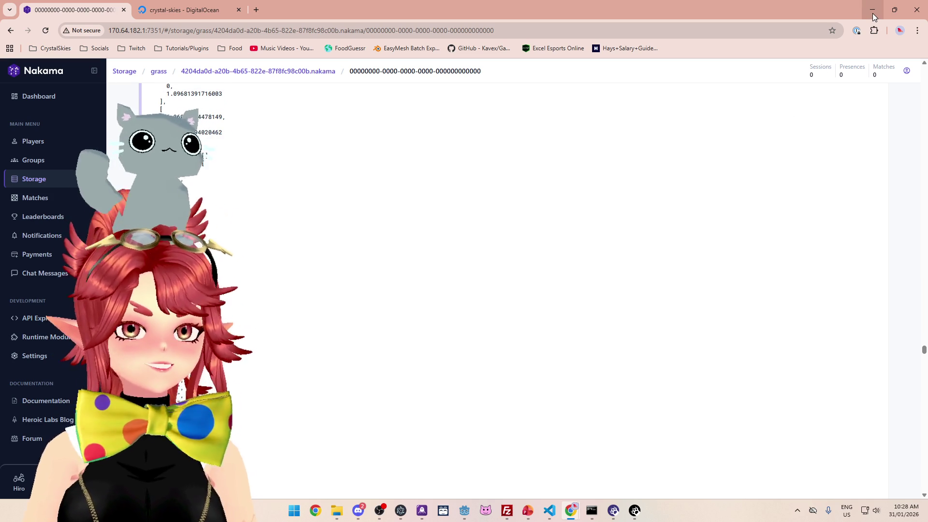
left_click(465, 509)
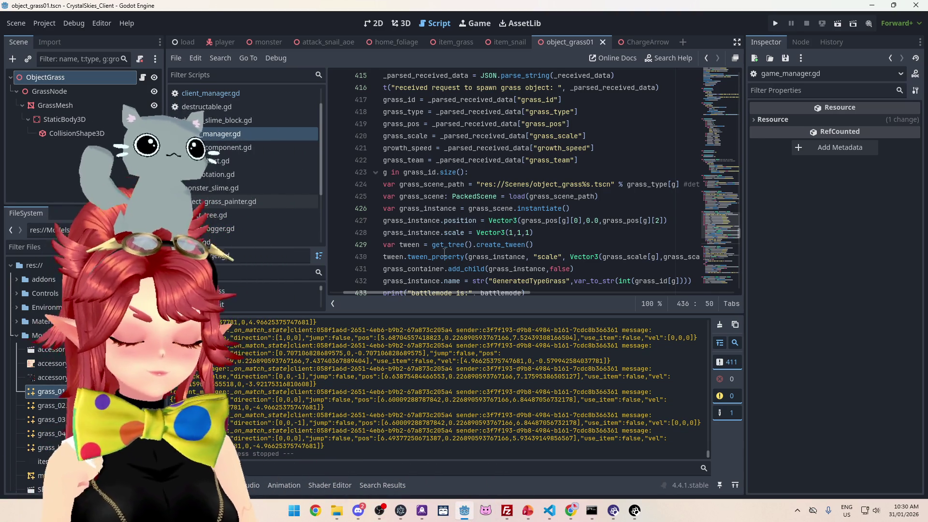
left_click(571, 235)
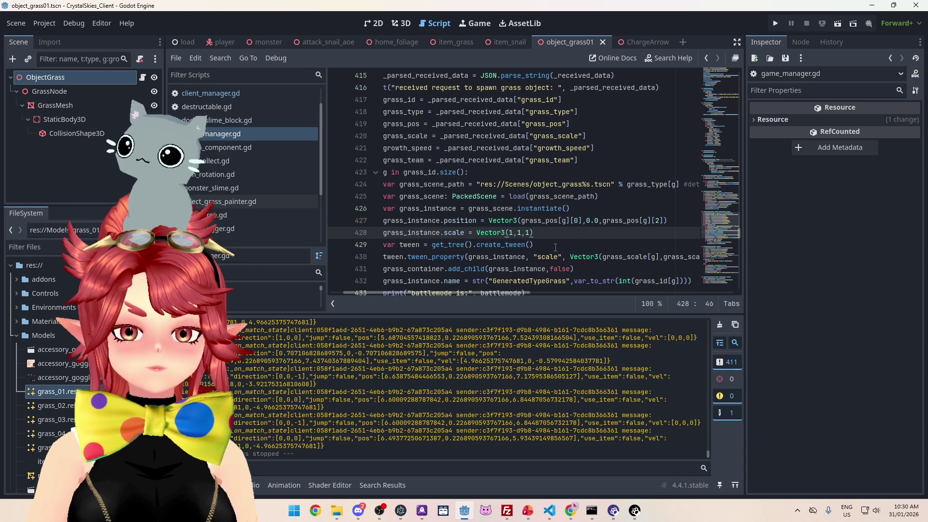
Review the grass spawn code in game_manager.gd, from the instantiate line to the set_team line.
left_click(555, 246)
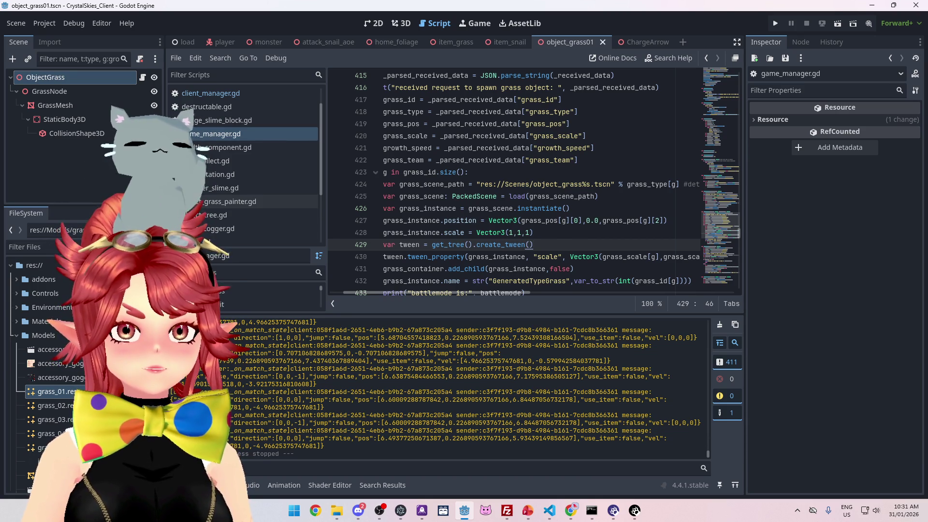
key("alt+Tab")
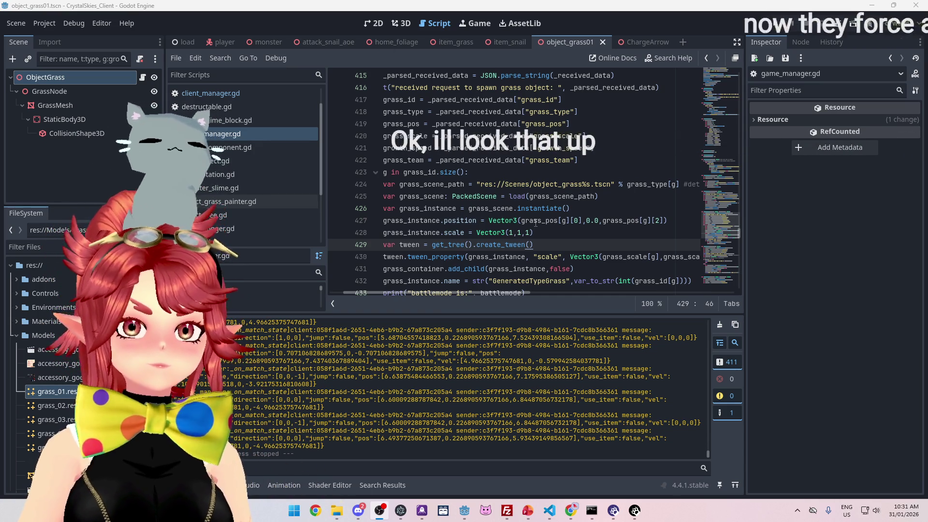
mouse_move(536, 222)
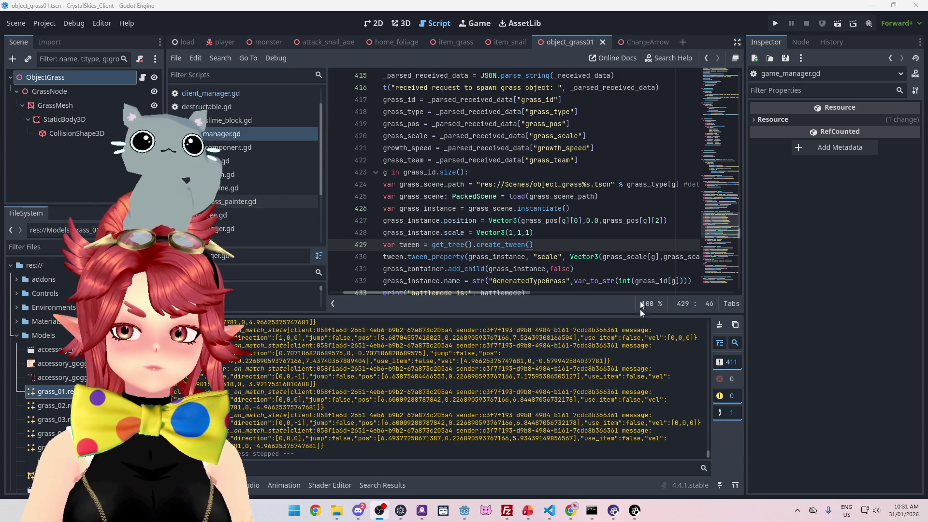
left_click(631, 207)
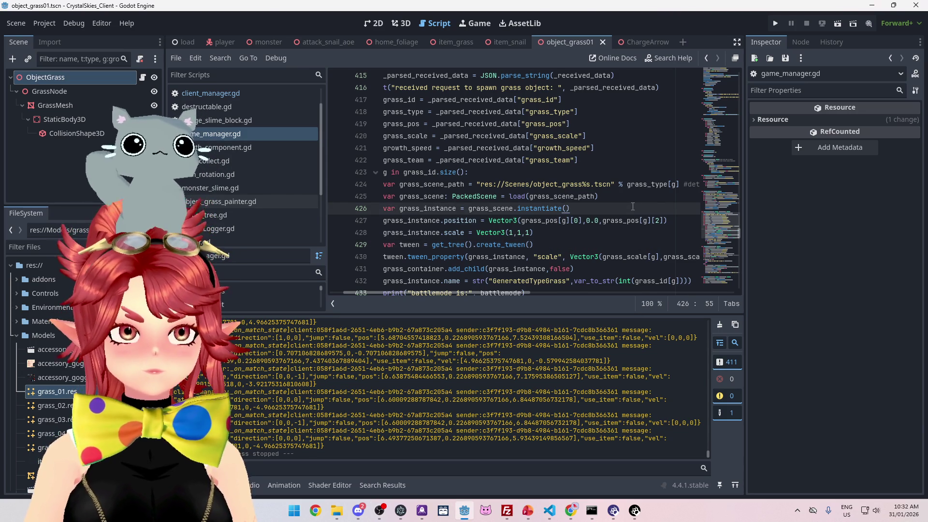
scroll(633, 206, "down", 2)
scroll(555, 178, "up", 1)
scroll(556, 179, "down", 1)
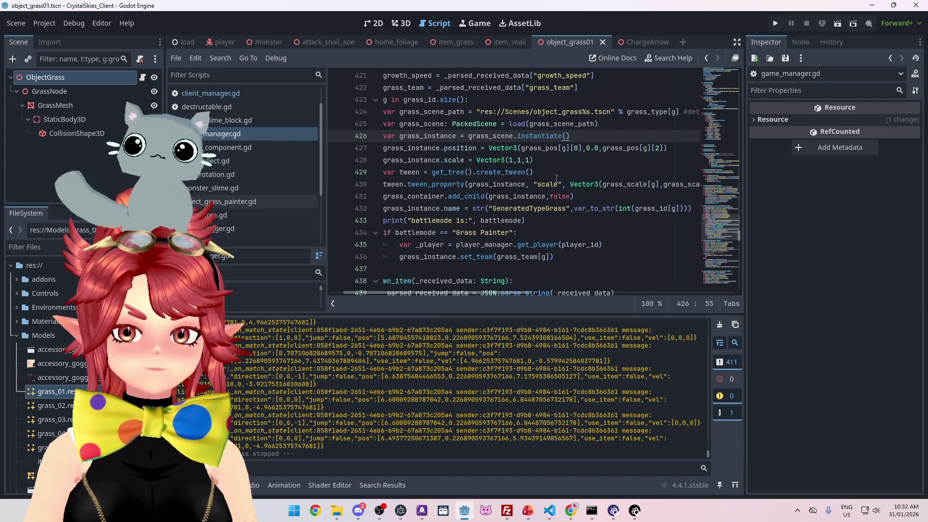
left_click(581, 260)
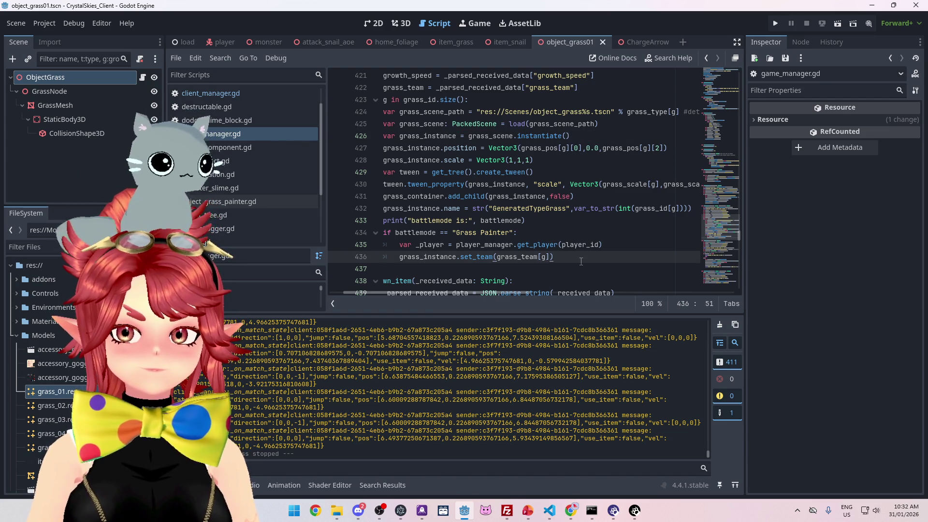
scroll(580, 261, "up", 2)
Inspect the grass_team entry of GrassInfo in the server's rpcstoregrass.ts.
left_click(548, 510)
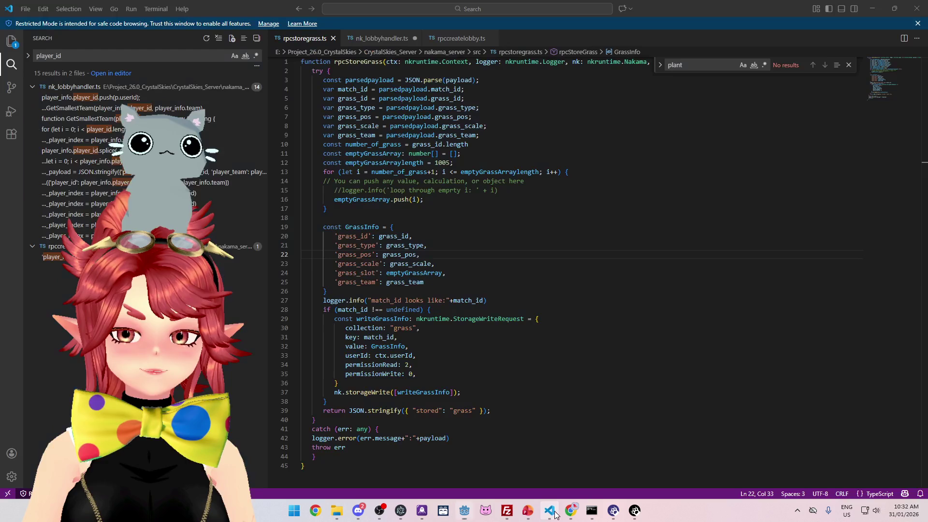
left_click(459, 279)
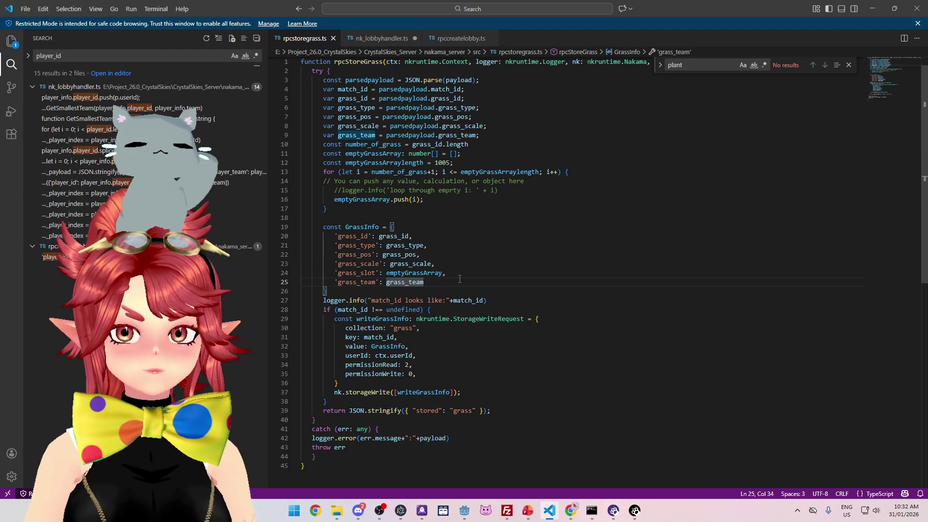
scroll(476, 251, "down", 1)
left_click(490, 220)
Rerun npx tsc in the command prompt to rebuild the nakama_server module.
left_click(591, 510)
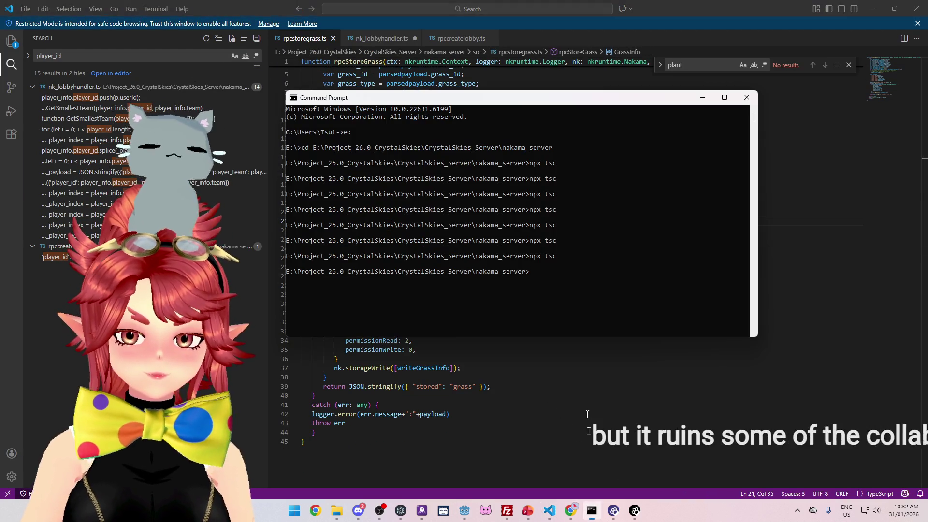
key("Up")
key("Return")
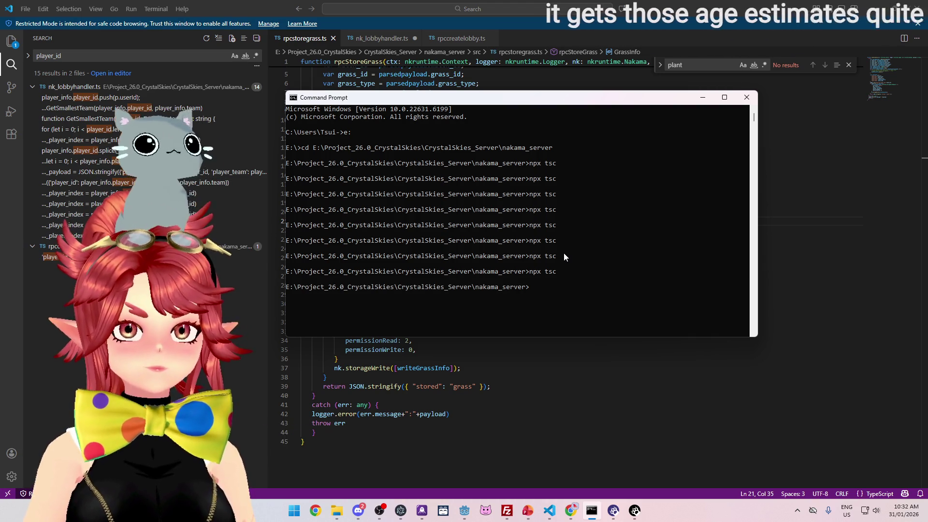
mouse_move(538, 100)
left_mouse_down()
mouse_move(552, 95)
mouse_move(545, 95)
left_mouse_up()
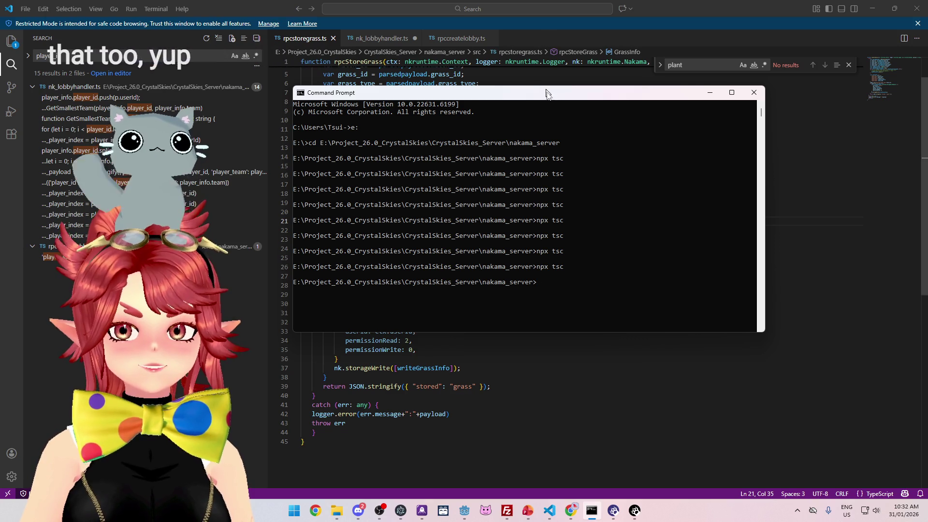
mouse_move(548, 97)
left_mouse_down()
mouse_move(520, 92)
mouse_move(524, 107)
left_mouse_up()
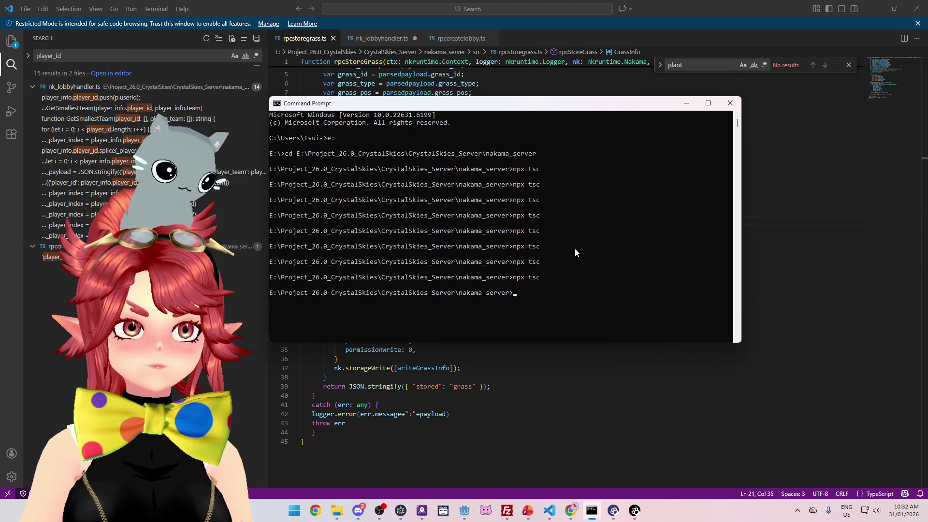
left_click_drag(414, 103, 399, 81)
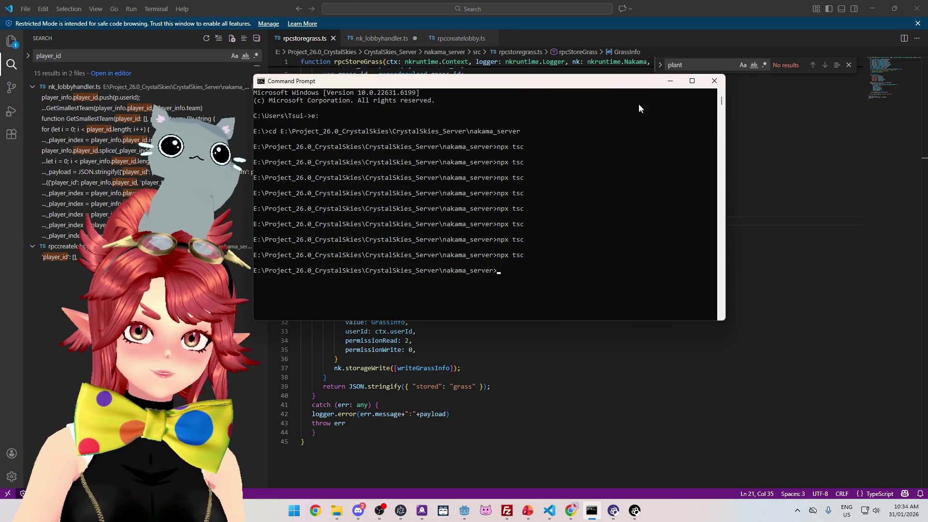
mouse_move(551, 84)
left_mouse_down()
mouse_move(596, 113)
mouse_move(773, 76)
mouse_move(599, 124)
mouse_move(617, 106)
left_mouse_up()
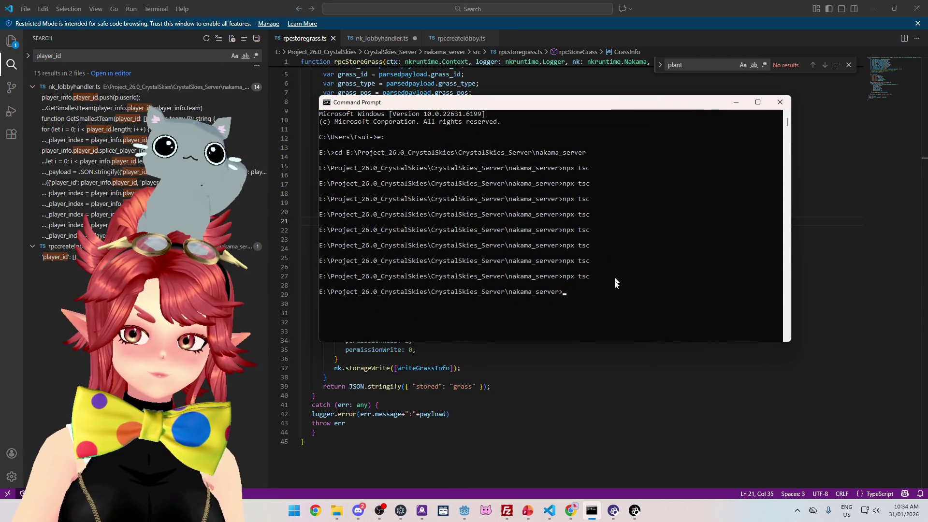
key("Up")
key("Return")
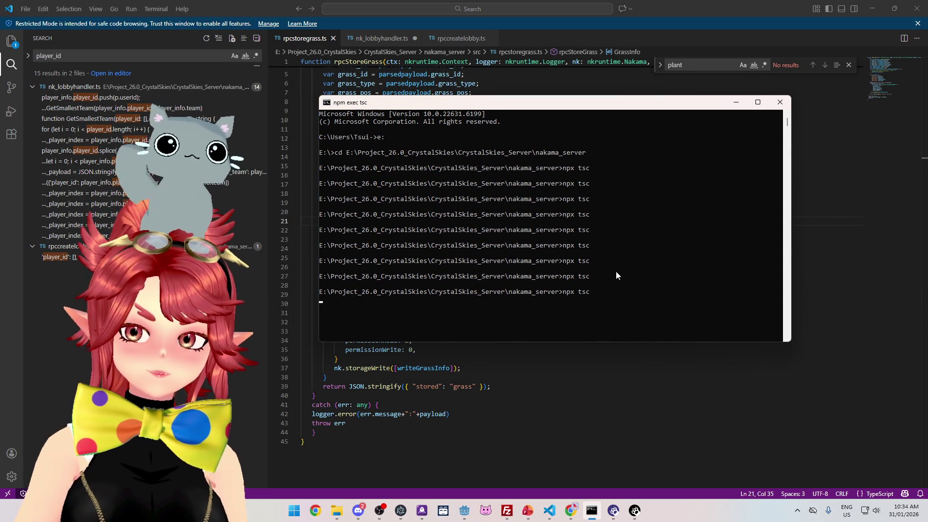
left_click(507, 510)
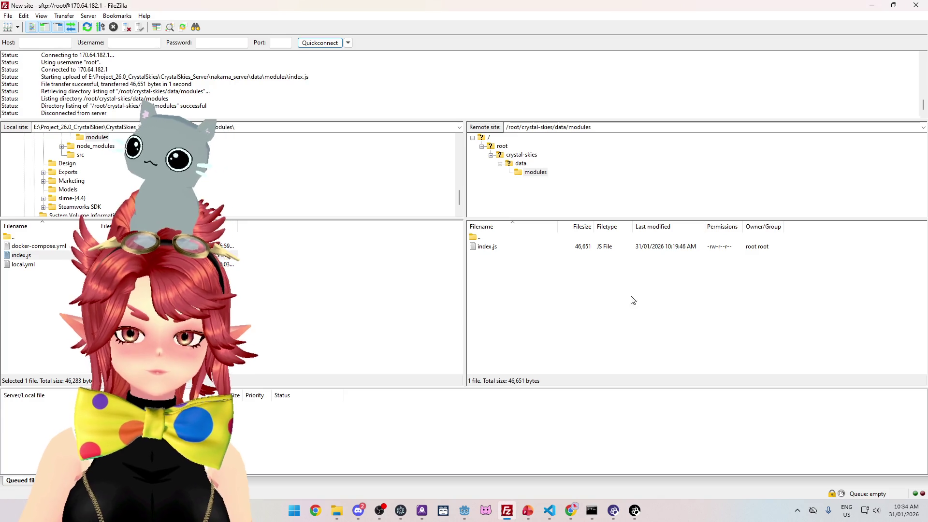
Replace the remote index.js in /root/crystal-skies/data/modules with the freshly built local one.
left_click(511, 248)
key("Delete")
key("Return")
left_click_drag(62, 261, 556, 275)
mouse_move(570, 517)
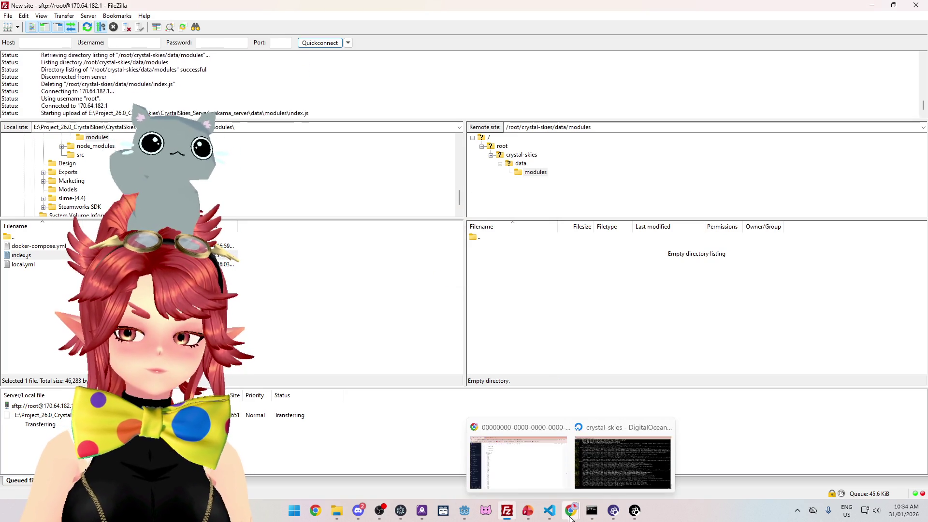
left_click(622, 463)
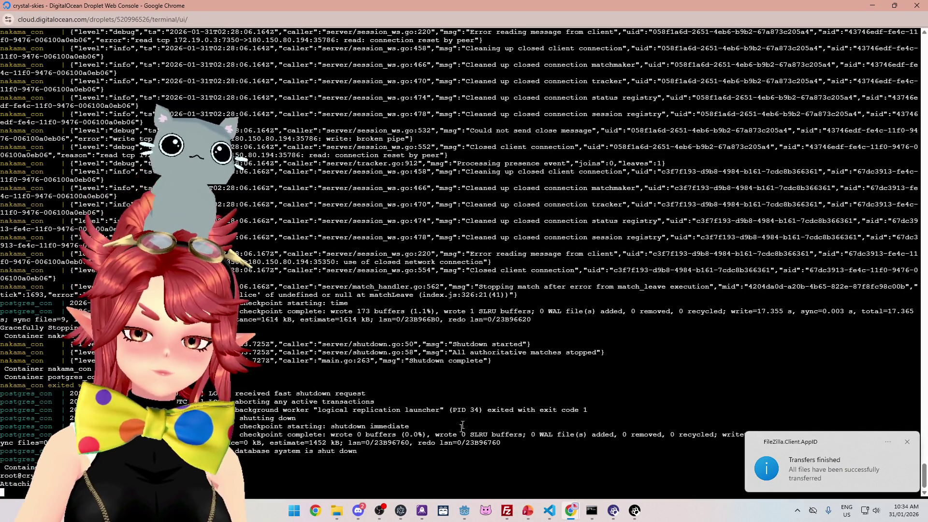
left_click(464, 511)
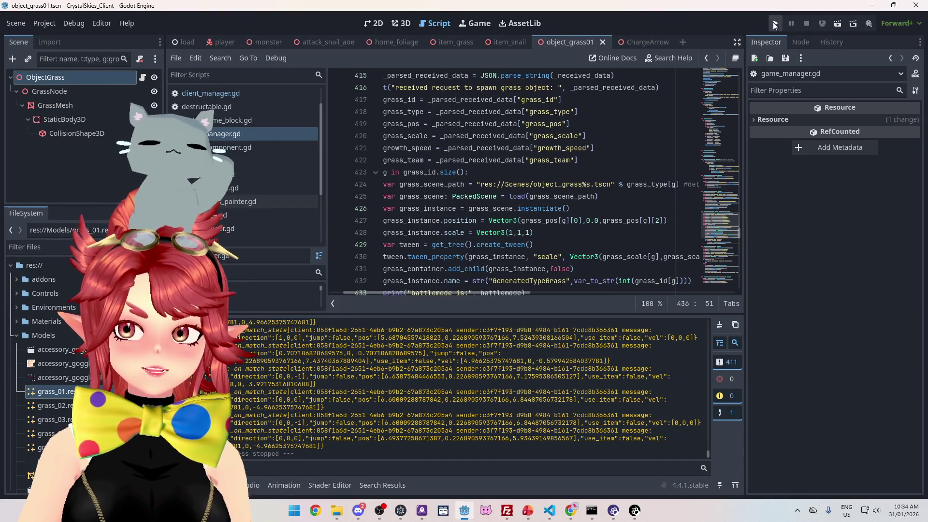
Run the game and create a new lobby named 'asdf'.
left_click(774, 24)
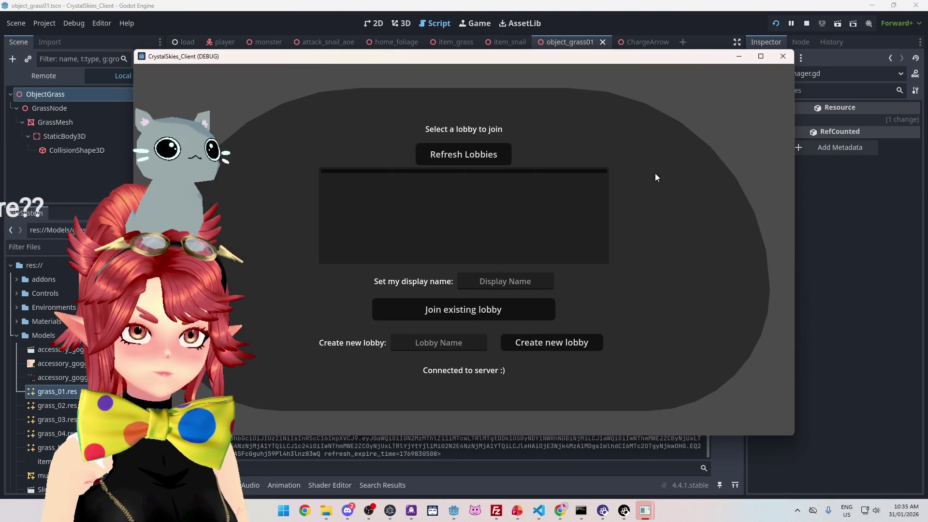
left_click(513, 283)
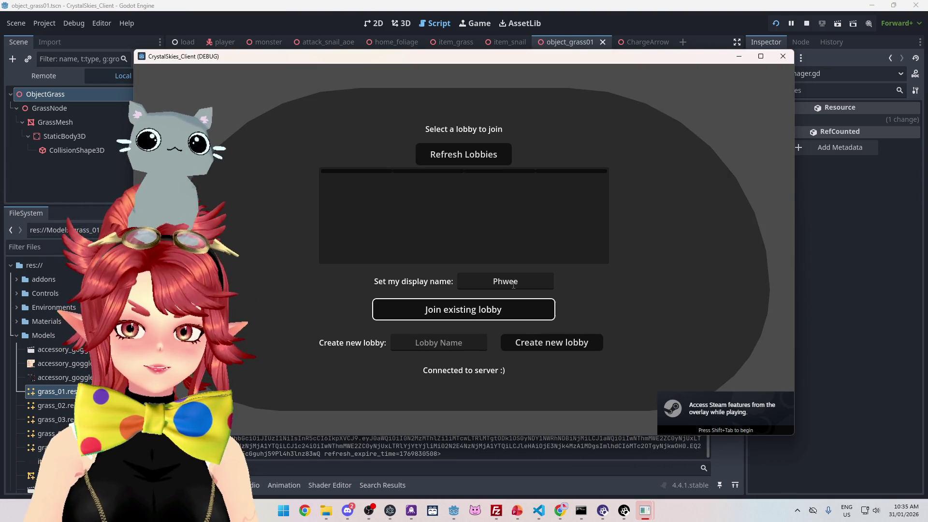
left_click(459, 342)
type("asdf")
left_click(558, 343)
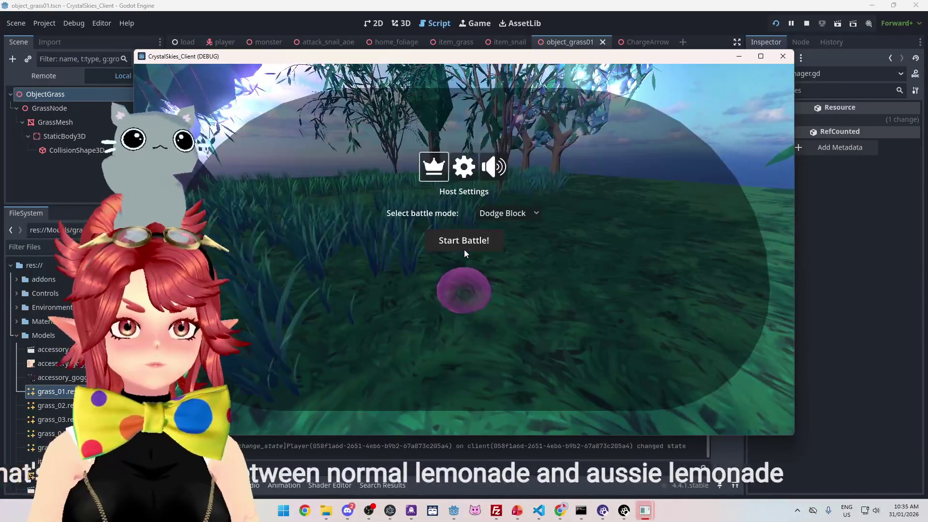
Start a Grass Painter battle as host and check the active matches in Nakama Console.
left_click(464, 249)
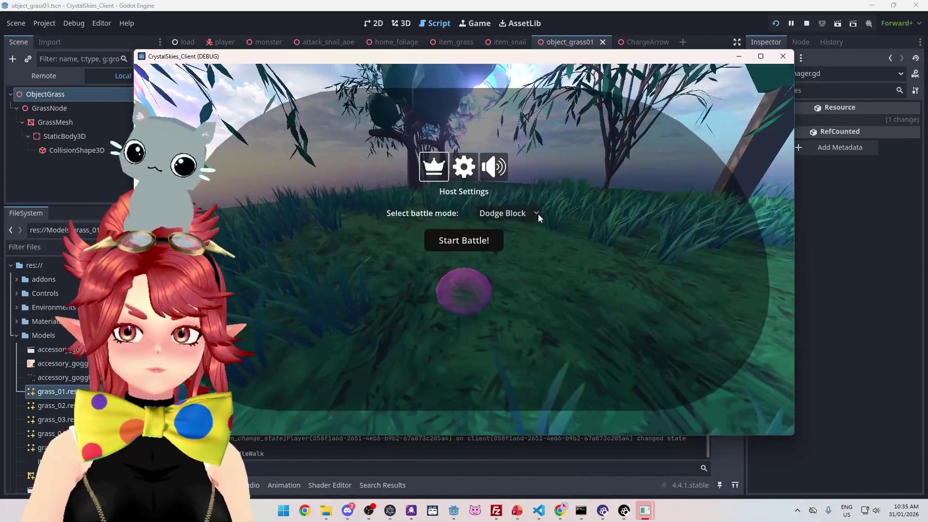
left_click(538, 213)
left_click(530, 241)
left_click(481, 240)
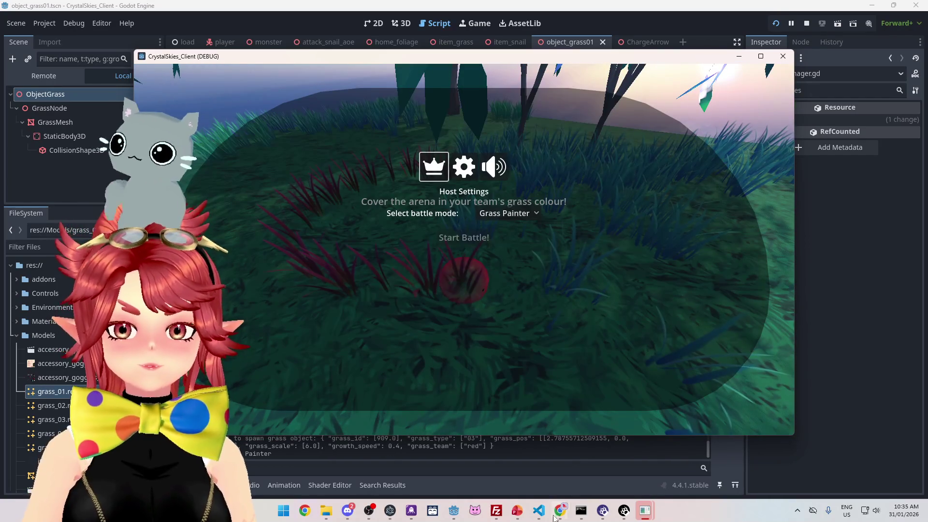
left_click(562, 510)
left_click(35, 199)
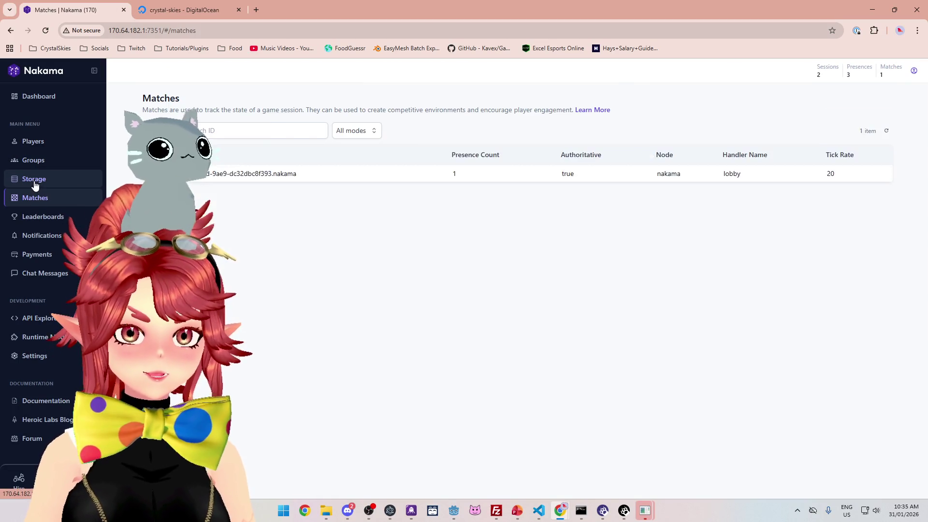
Open the stored grass object from Storage and scroll through its JSON.
left_click(35, 181)
left_click(337, 202)
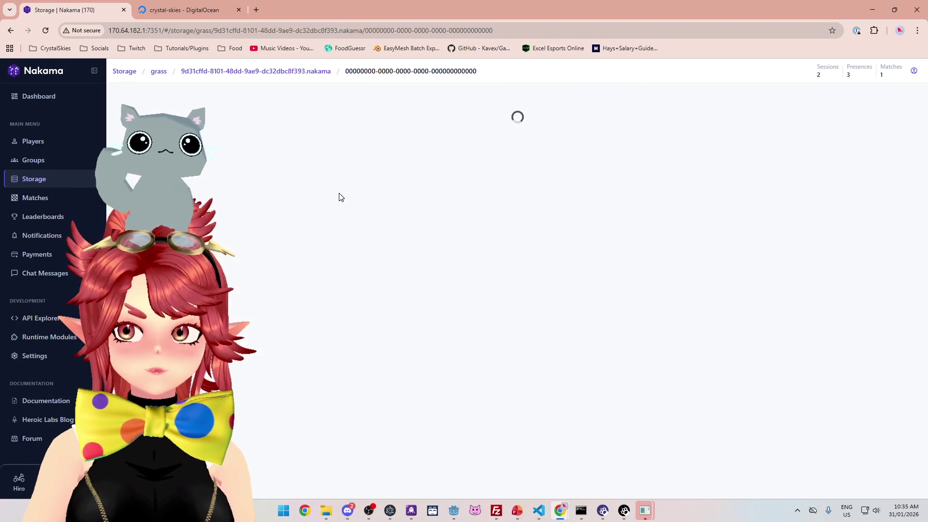
left_click_drag(924, 75, 903, 249)
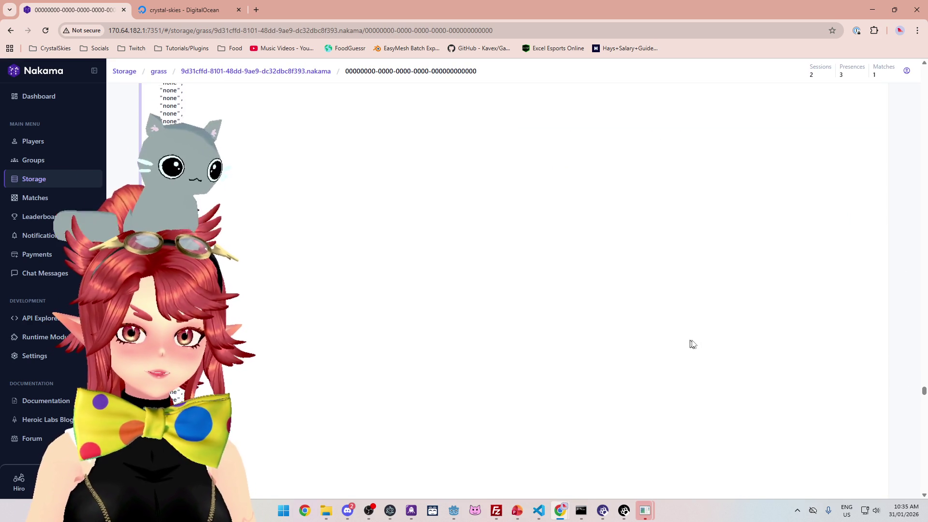
mouse_move(924, 396)
left_mouse_down()
mouse_move(924, 351)
mouse_move(918, 393)
mouse_move(581, 288)
left_mouse_up()
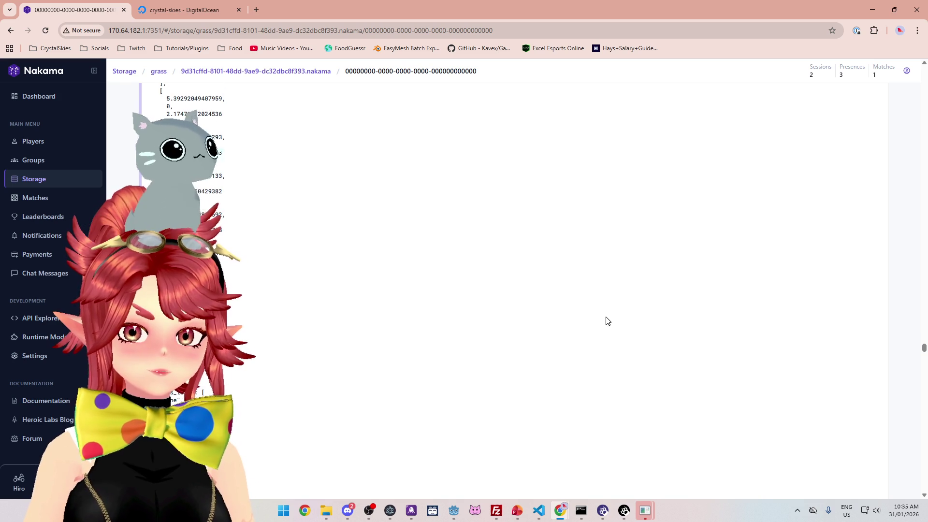
scroll(299, 280, "down", 3)
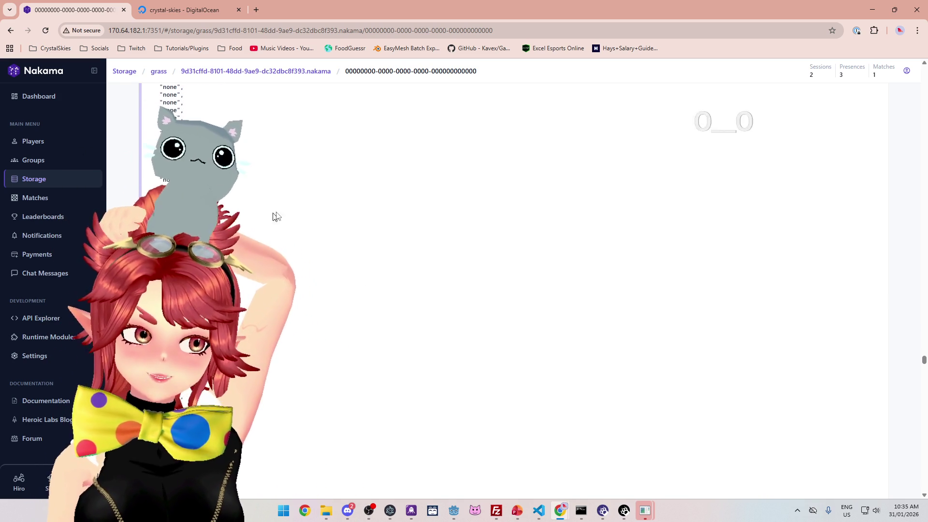
Search the grass JSON for 'red' entries, then reload the object and search again.
key("ctrl+f")
type("red")
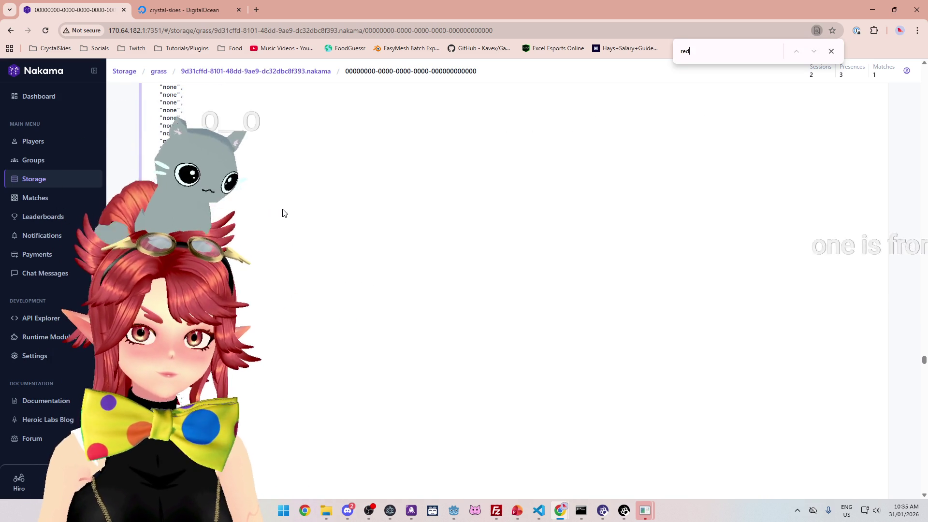
left_click(831, 51)
scroll(241, 208, "up", 1)
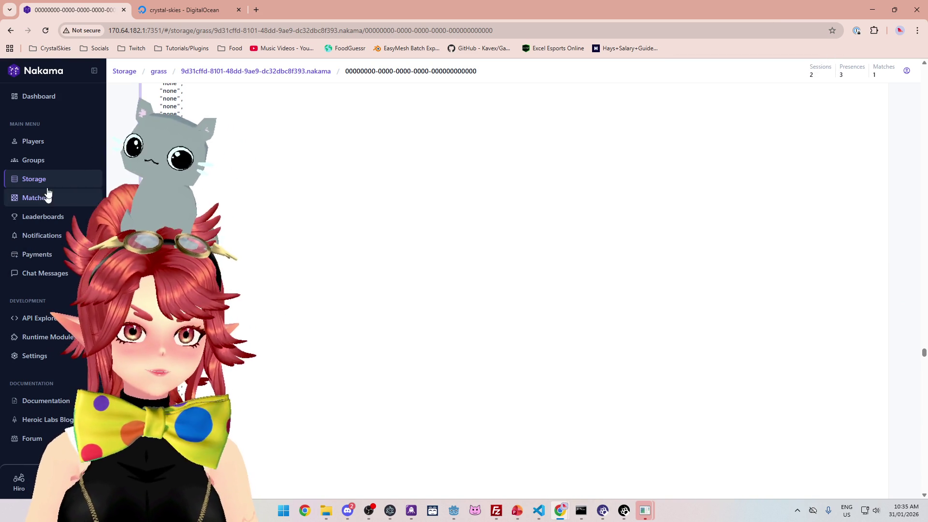
left_click(46, 30)
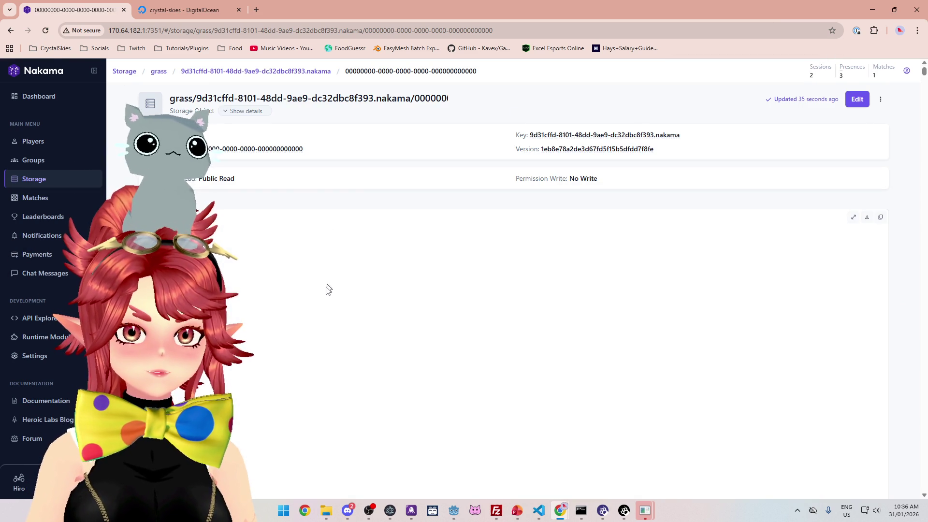
key("ctrl+f")
type("red")
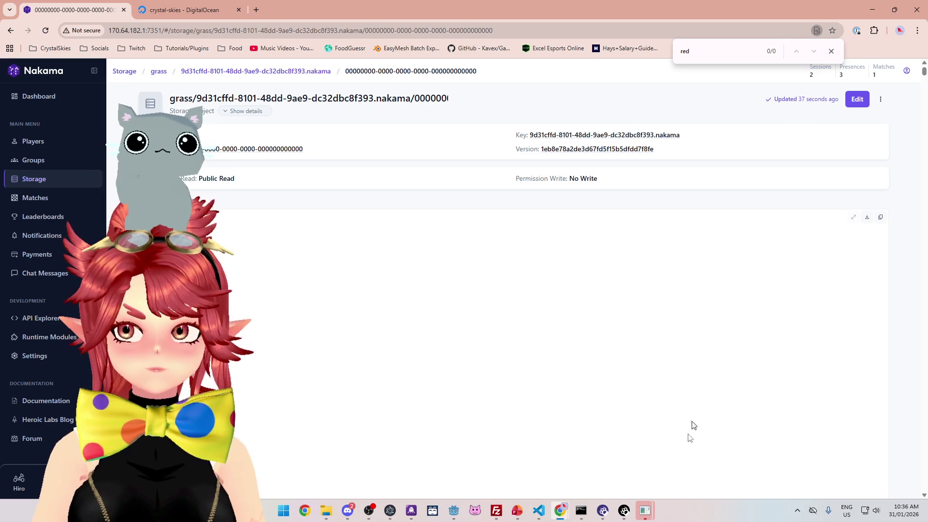
left_click(457, 516)
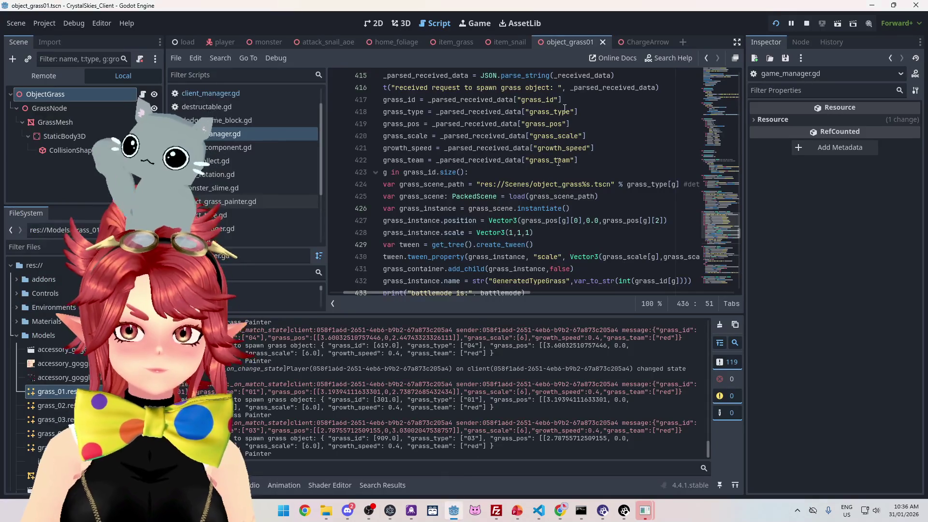
Close the CrystalSkies_Client (DEBUG) window so the running project stops.
mouse_move(645, 510)
left_click(597, 454)
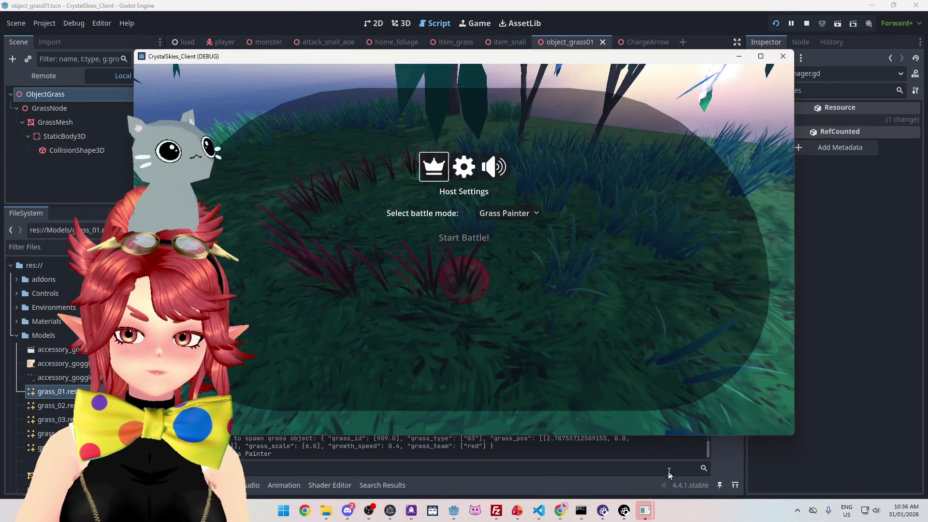
left_click(806, 24)
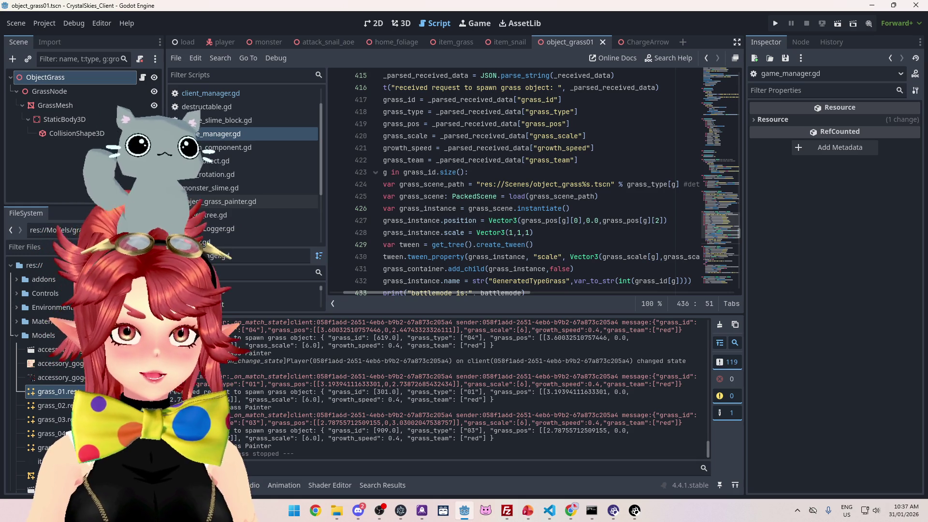
key("alt+Tab")
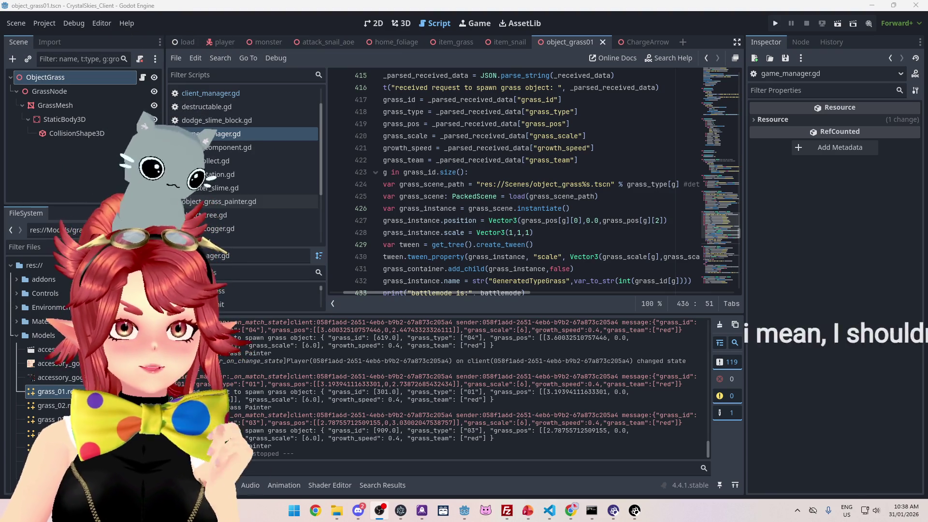
Switch from Godot to Chrome's Nakama Console page showing the stored grass object.
key("alt+Tab")
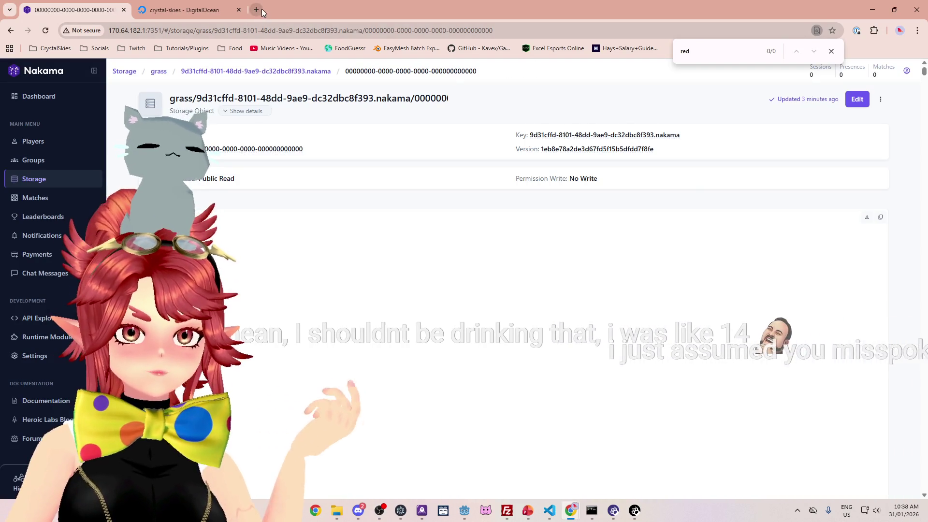
Search Google Images for 'mother energy drink' in a new tab and browse the results.
left_click(258, 10)
type("mother energy drink")
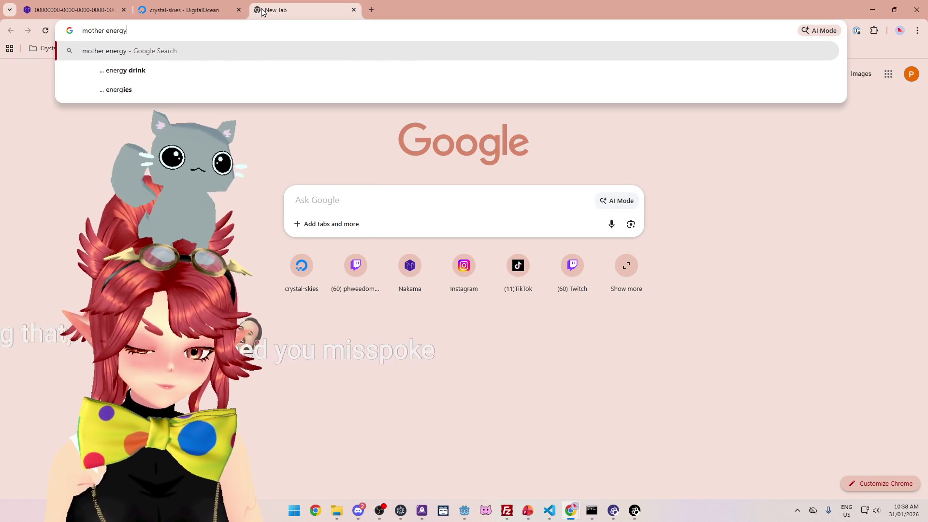
key("Return")
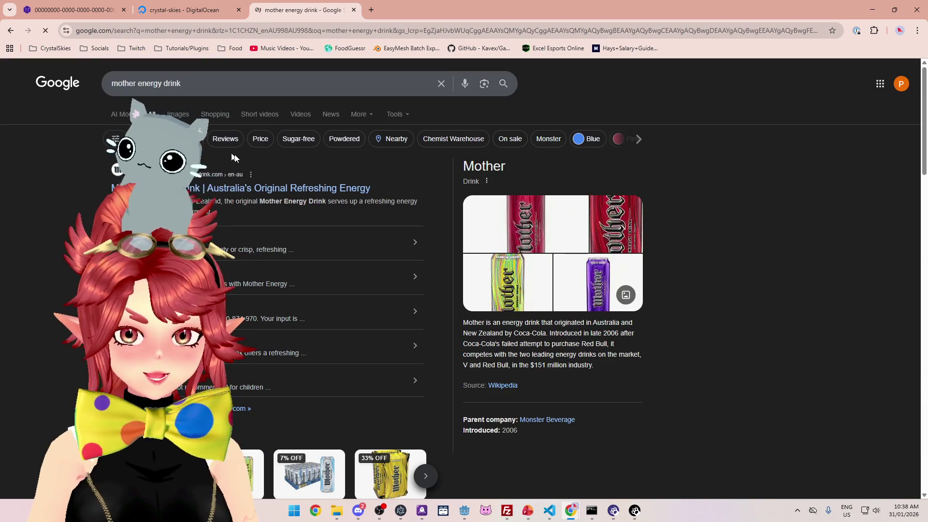
left_click(180, 115)
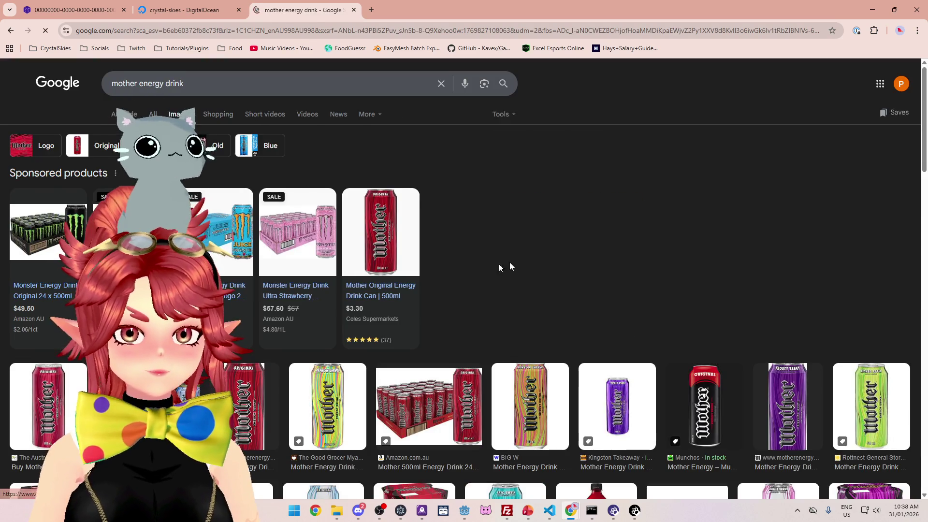
scroll(491, 267, "down", 3)
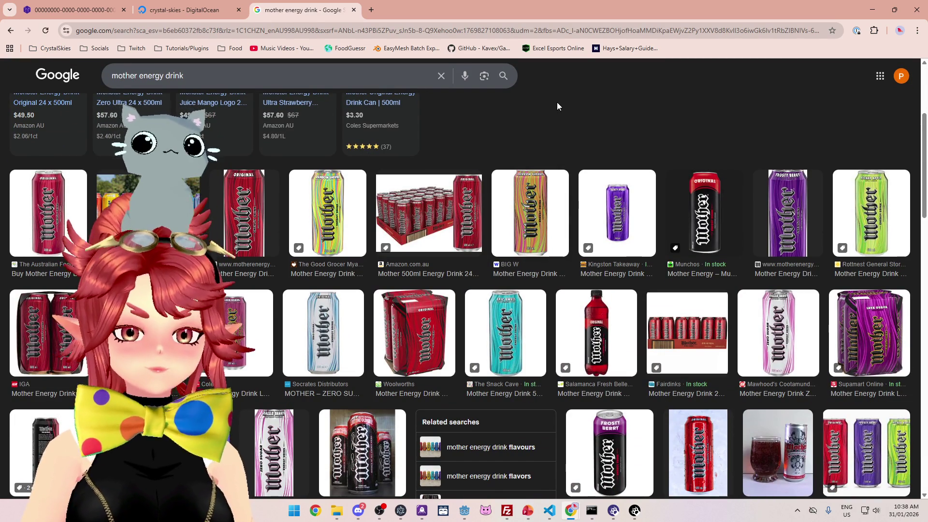
scroll(568, 120, "down", 1)
scroll(568, 119, "up", 1)
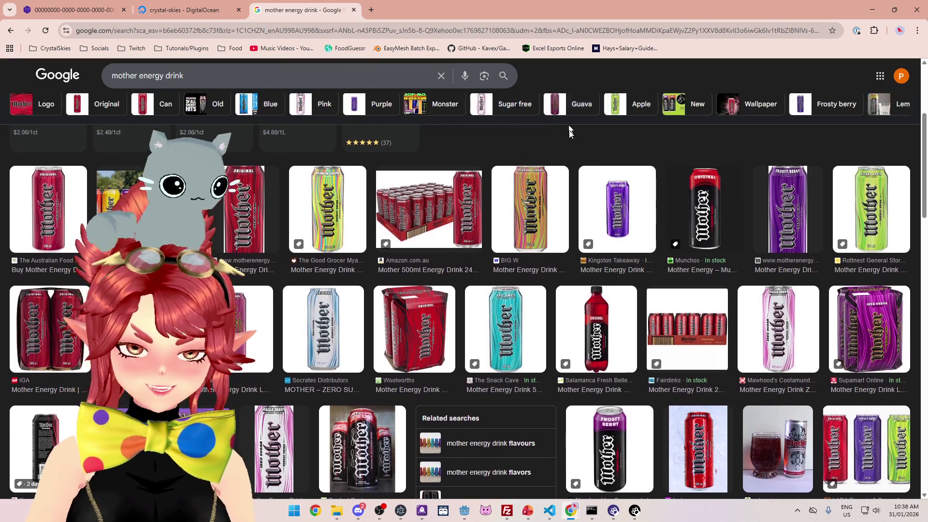
scroll(551, 169, "up", 4)
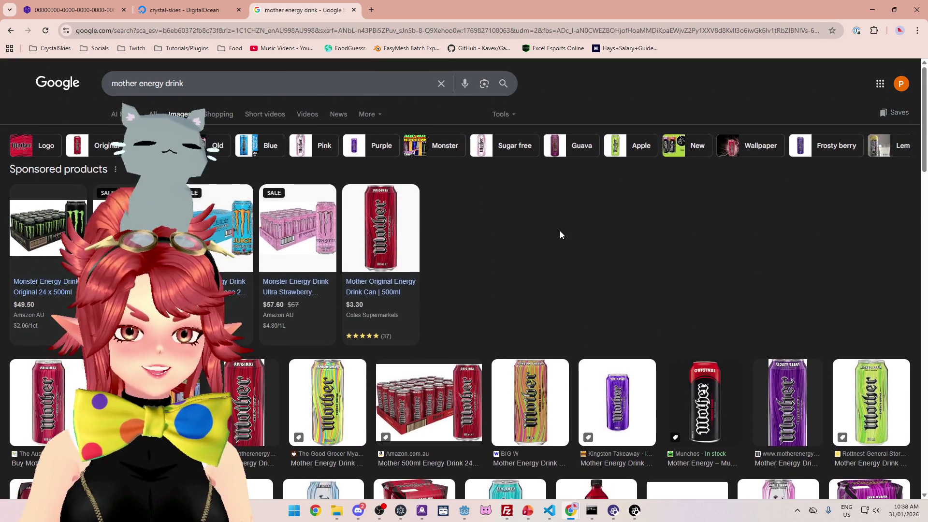
scroll(560, 232, "down", 2)
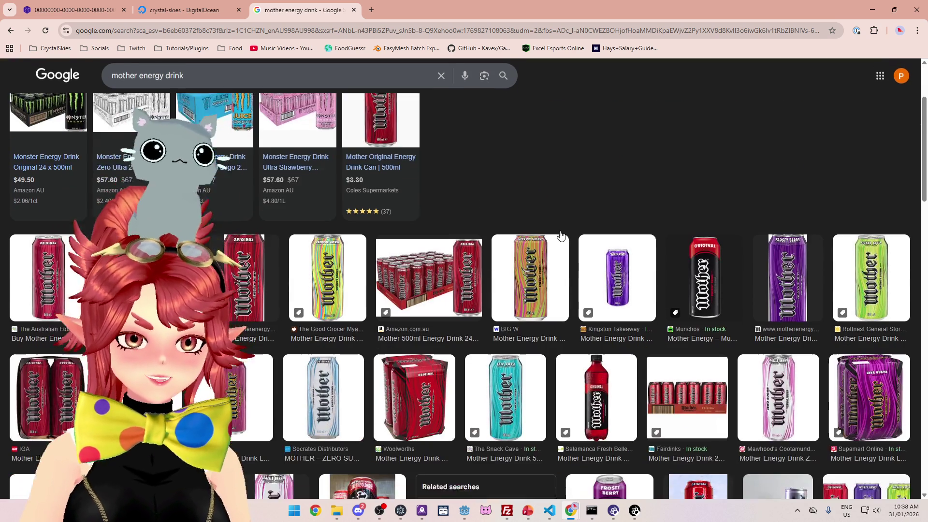
scroll(552, 209, "up", 1)
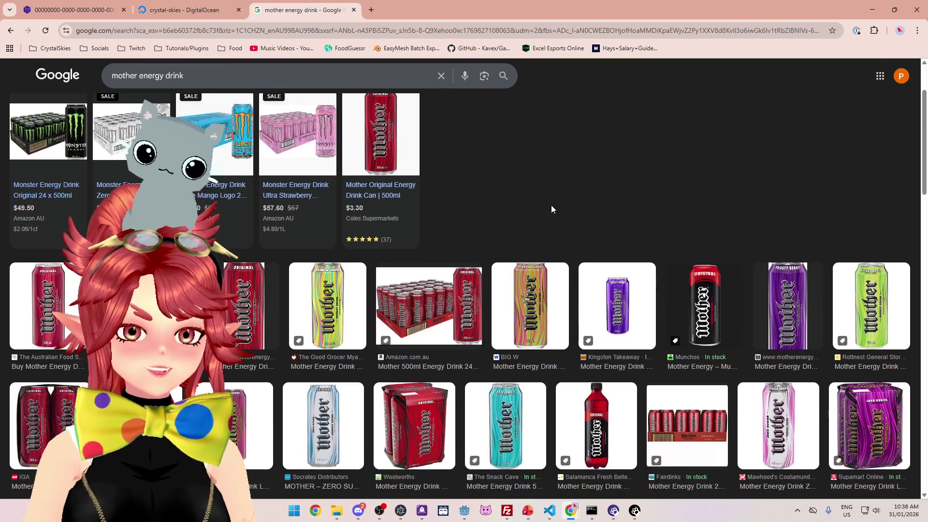
scroll(551, 209, "down", 1)
scroll(548, 202, "up", 2)
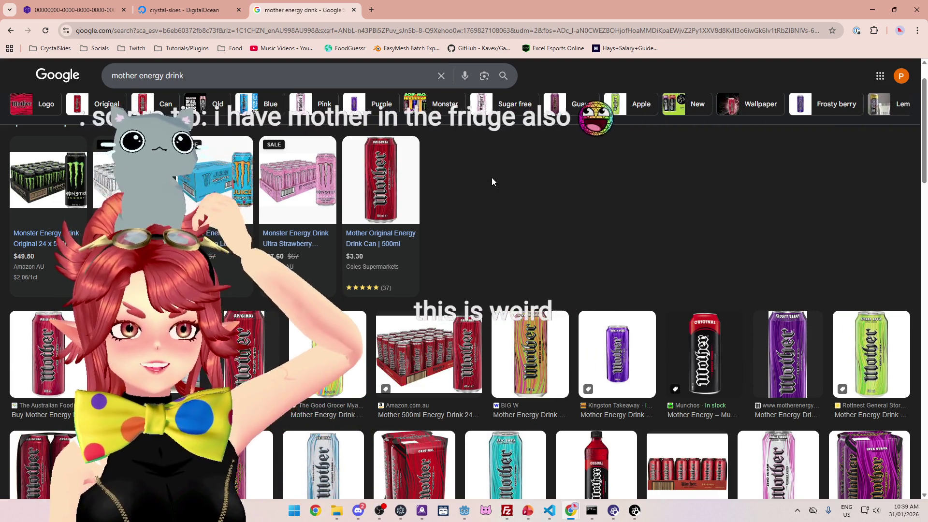
scroll(592, 193, "down", 1)
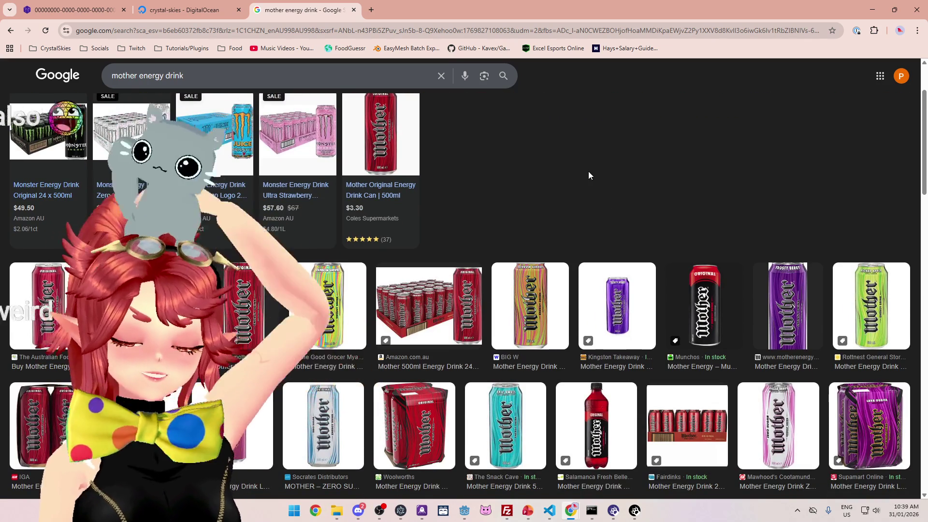
scroll(588, 175, "up", 2)
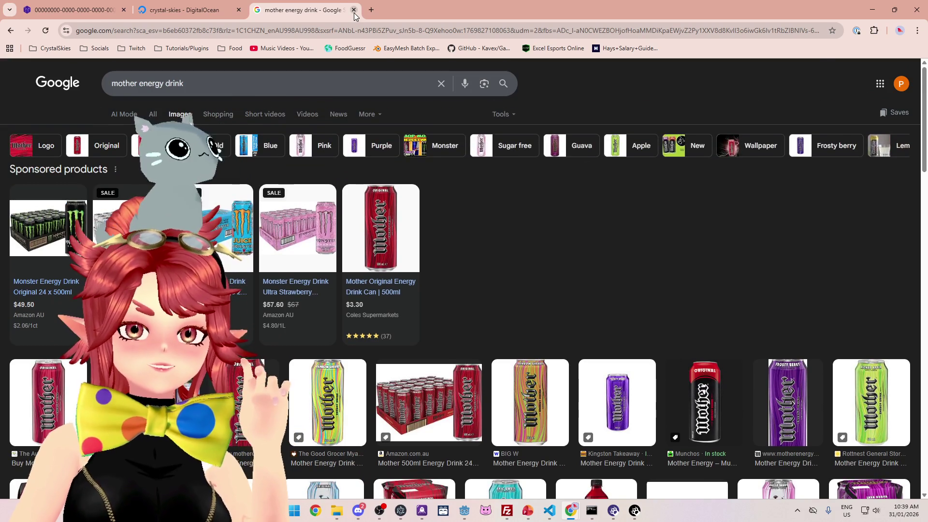
Close the image tab, minimize Chrome, then go from game_manager.gd line 423 to VS Code.
left_click(354, 10)
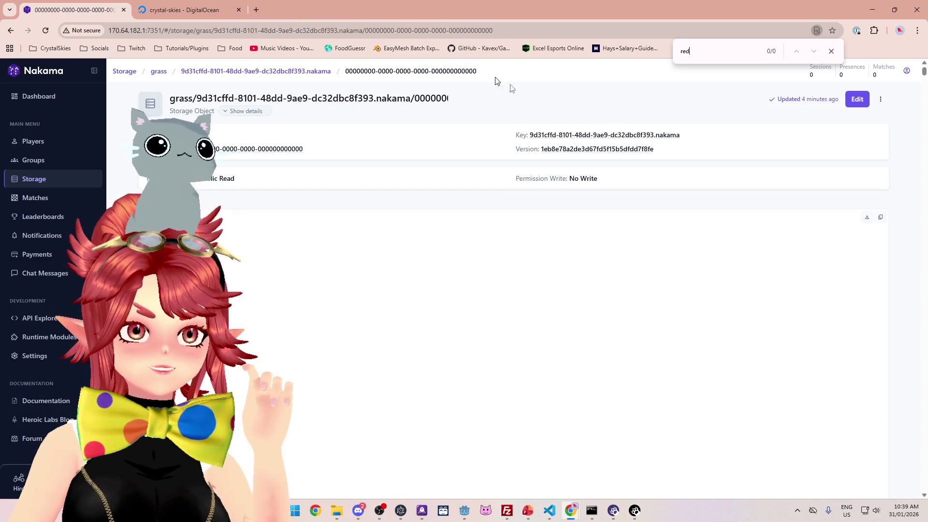
left_click(868, 9)
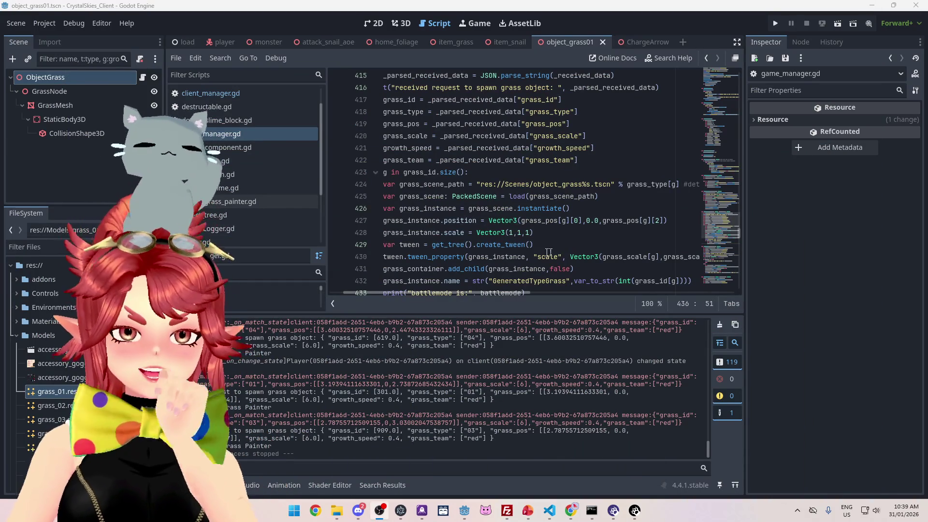
left_click(520, 173)
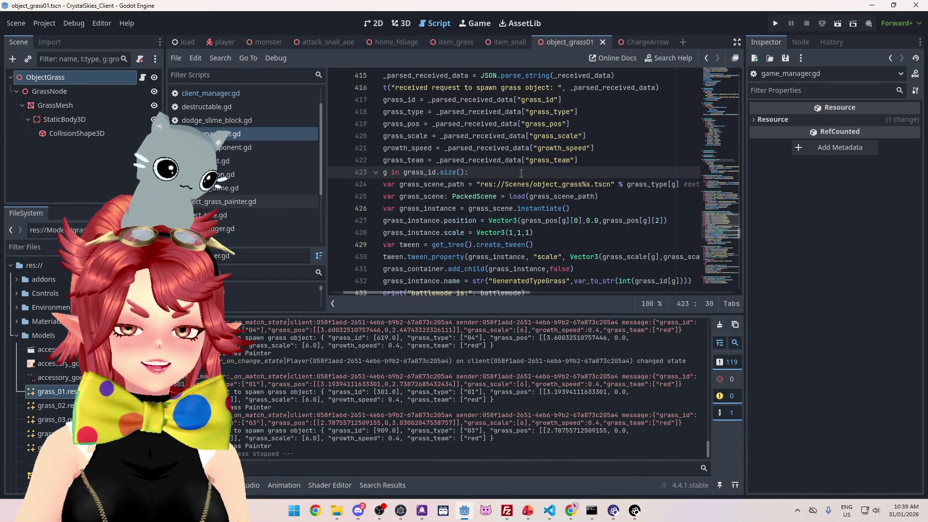
left_click(554, 513)
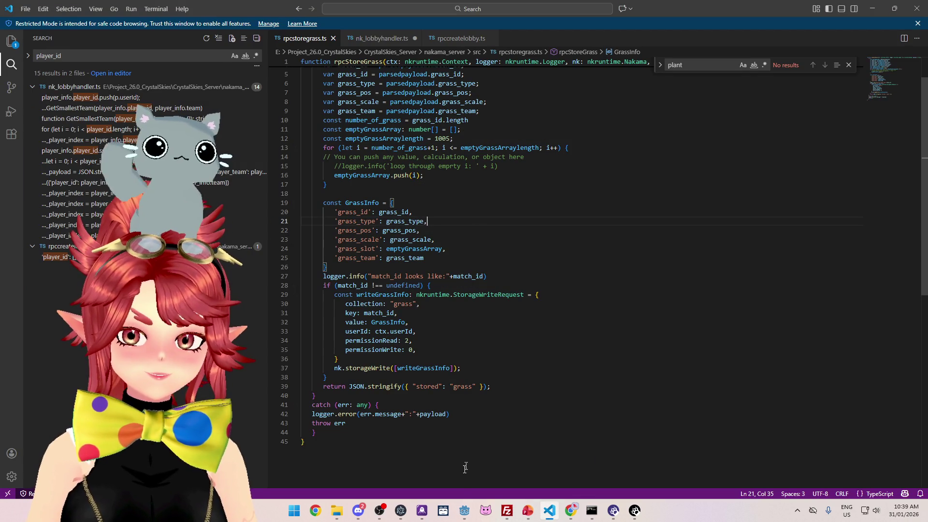
Enlarge Godot's script area above the output log, then scroll rpcstoregrass.ts back to the top.
left_click(469, 514)
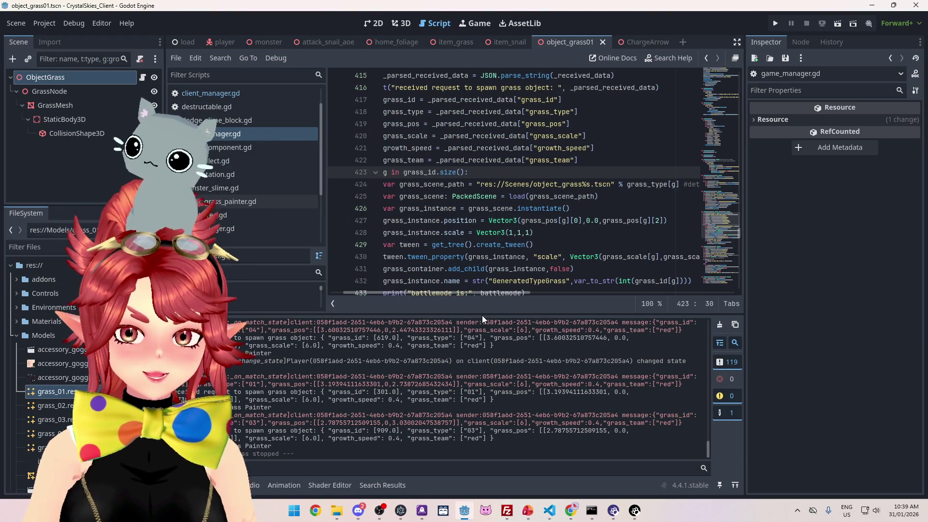
left_click_drag(481, 313, 481, 374)
left_click(545, 513)
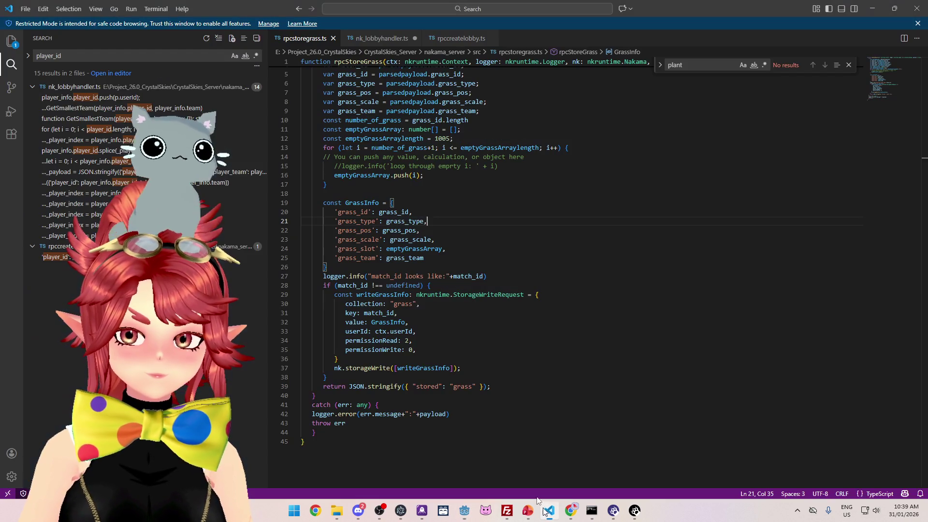
scroll(438, 277, "up", 2)
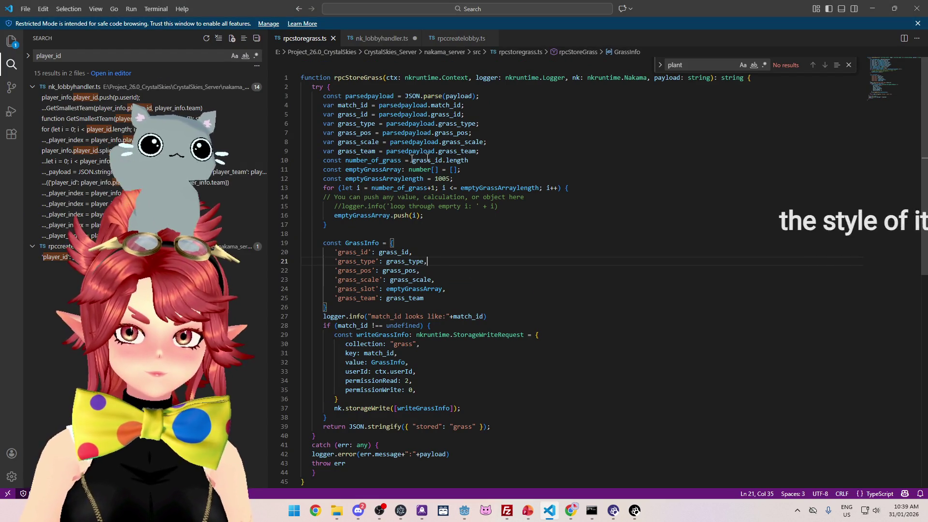
Highlight the grass_team assignment on line 9 and the rpcStoreGrass function name.
left_click_drag(338, 151, 480, 151)
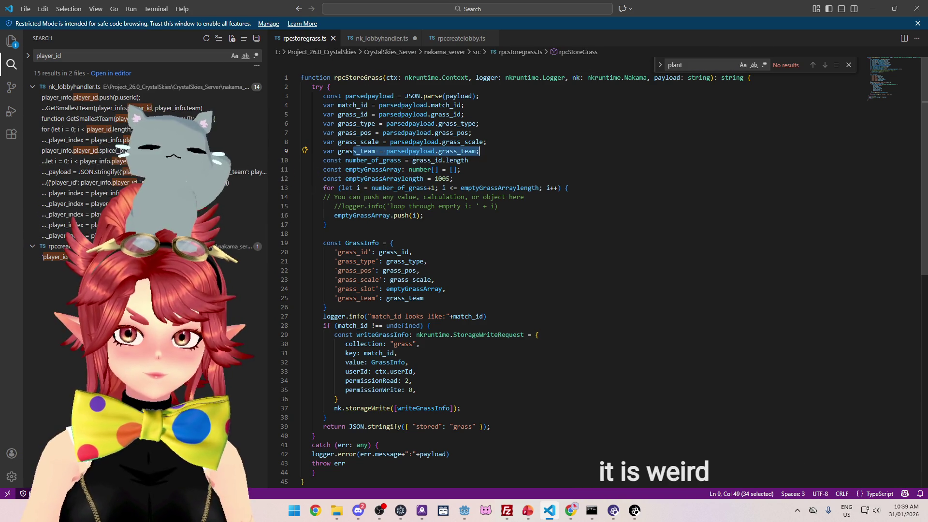
left_click(360, 151)
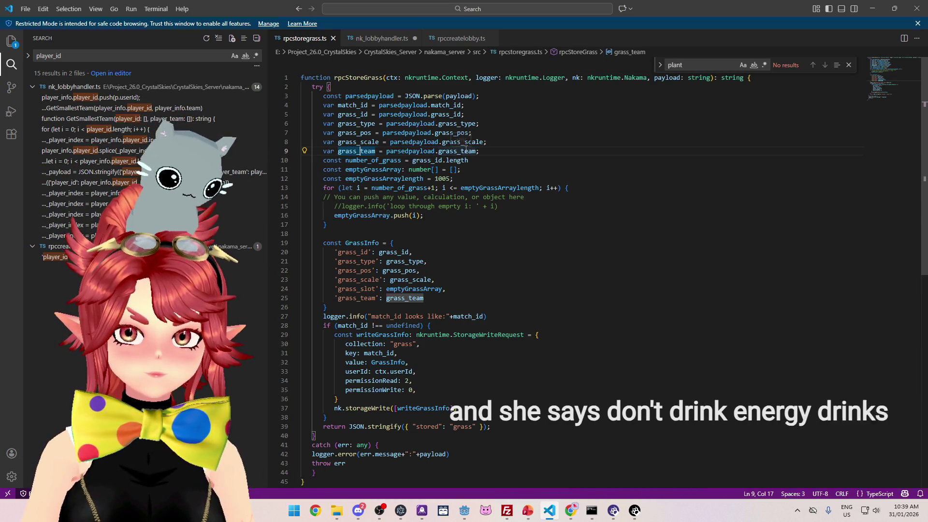
left_click_drag(339, 78, 357, 78)
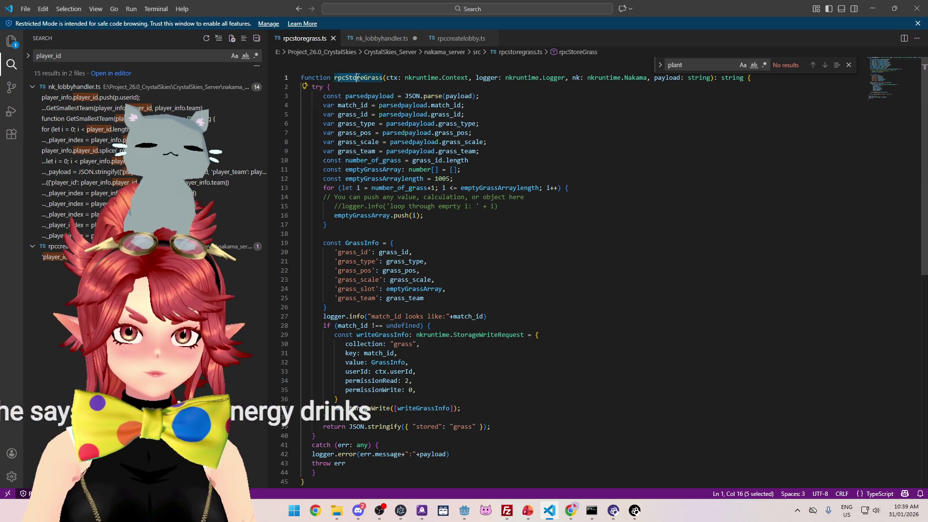
left_click(510, 155)
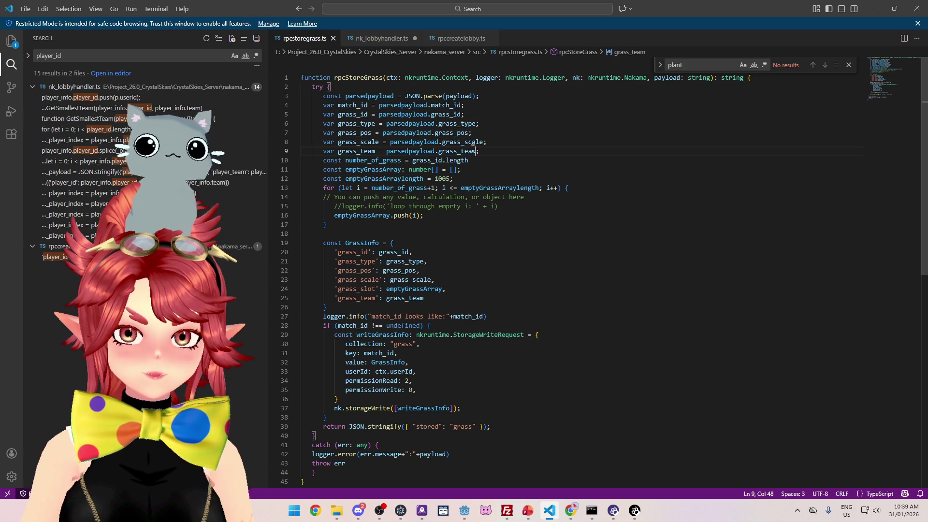
Check the #battle team variable in Godot's player.gd, then return to VS Code.
left_click(465, 514)
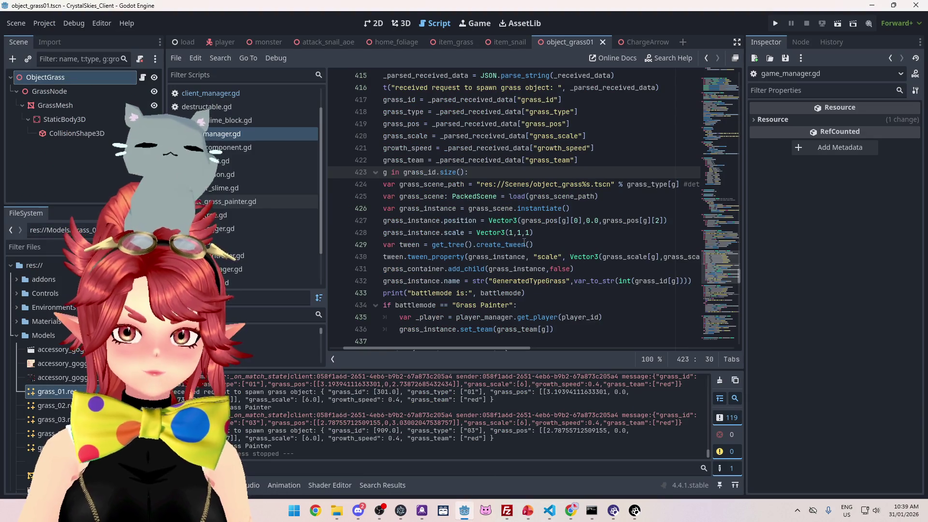
scroll(523, 243, "up", 5)
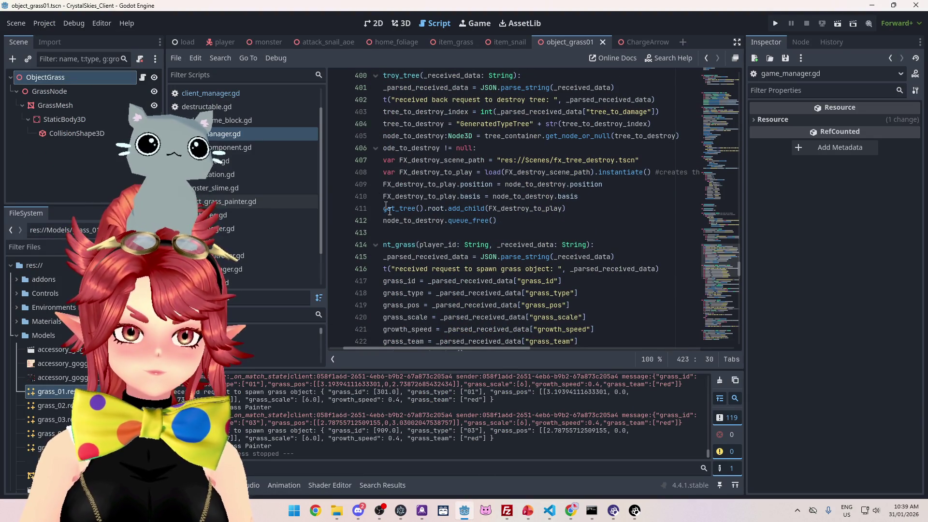
scroll(450, 231, "down", 3)
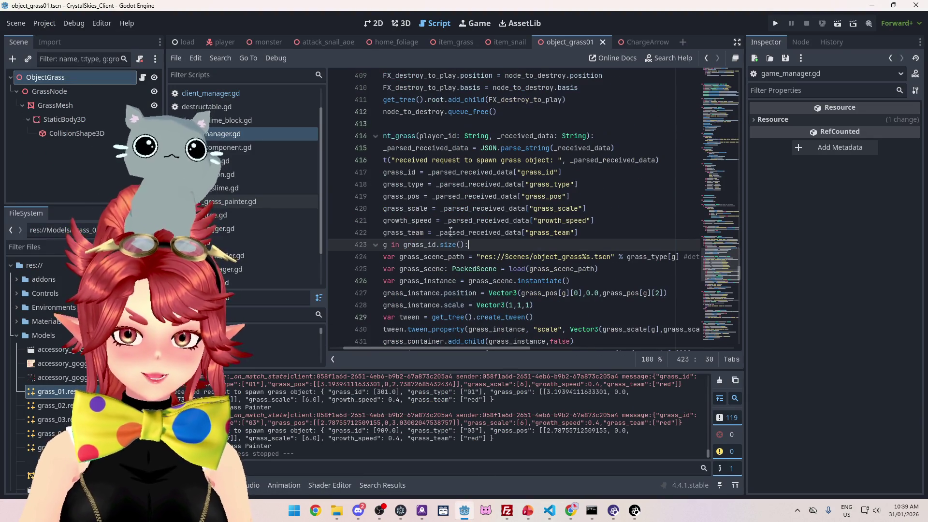
left_click(255, 244)
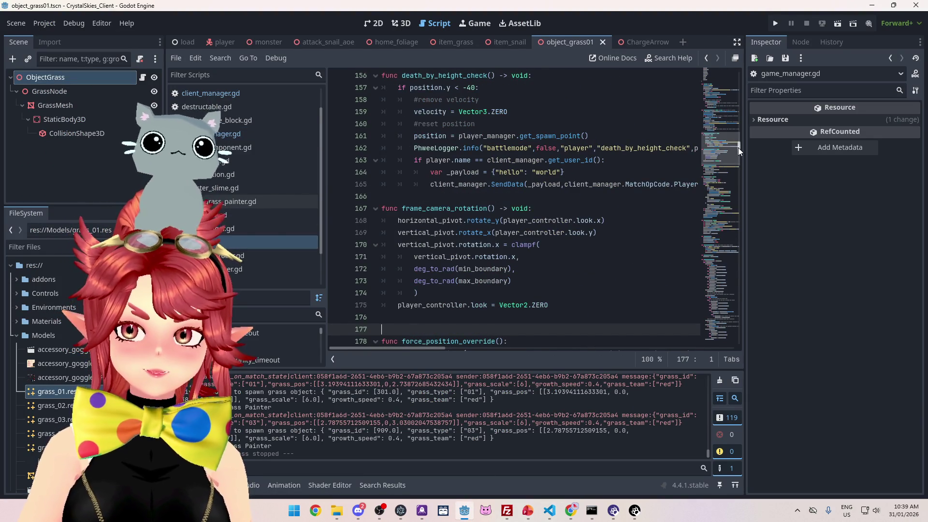
left_click_drag(738, 151, 738, 70)
scroll(554, 235, "down", 20)
scroll(554, 235, "down", 8)
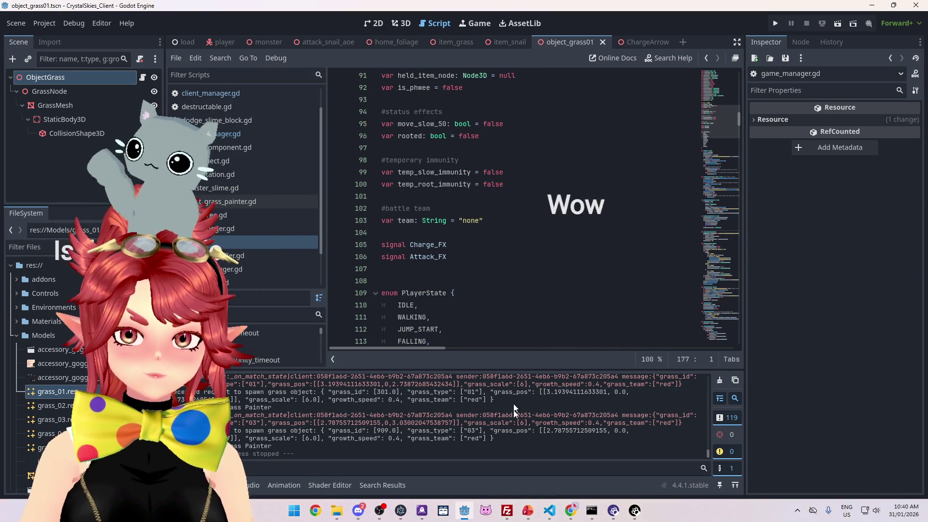
left_click(546, 513)
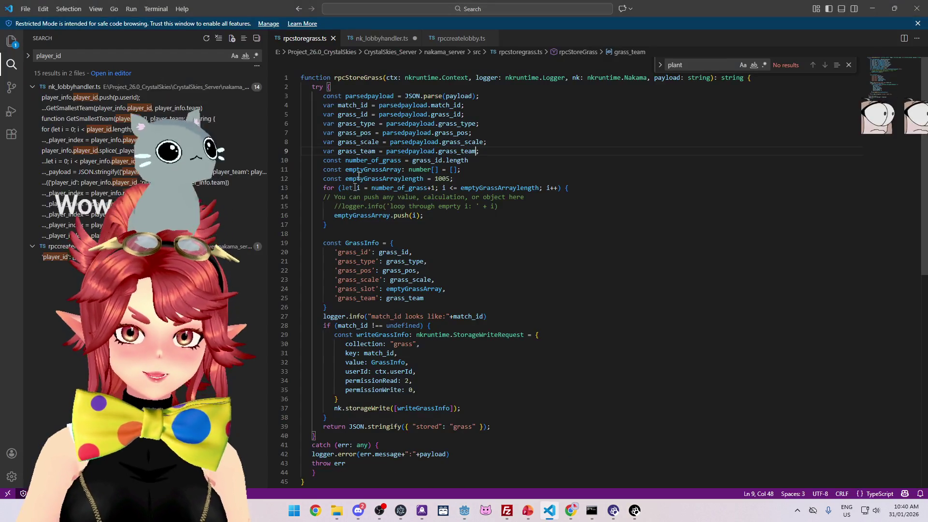
Search nk_lobbyhandler.ts for 'plantgr' to reach the PlantGrass call at line 231.
left_click(373, 39)
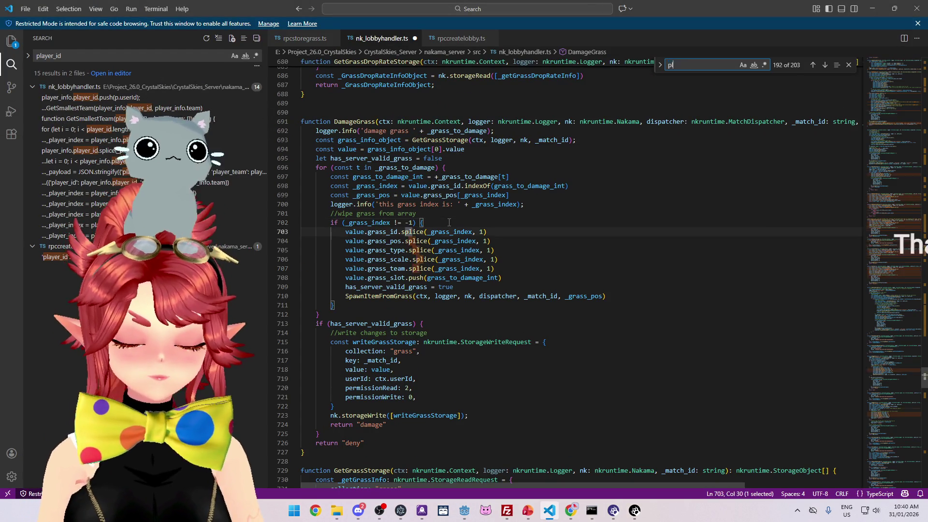
key("Return")
type("gr")
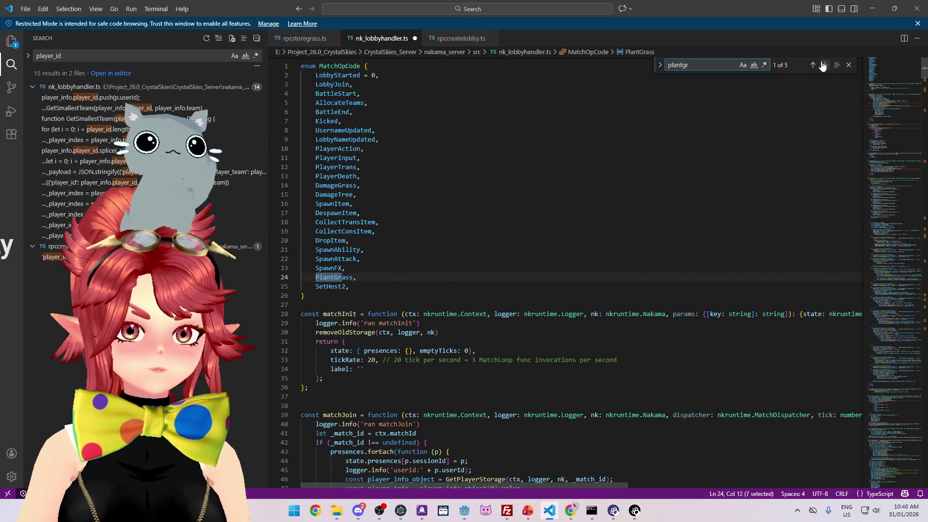
left_click(825, 65)
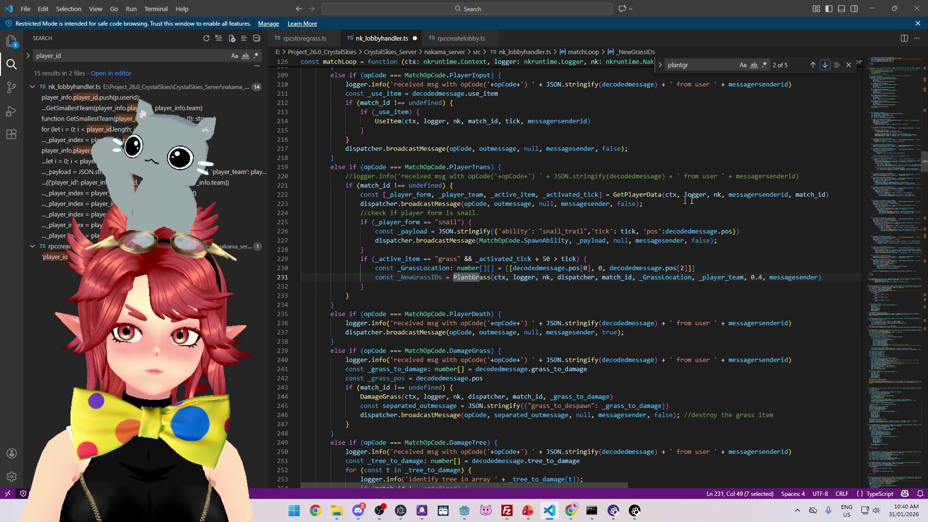
mouse_move(638, 195)
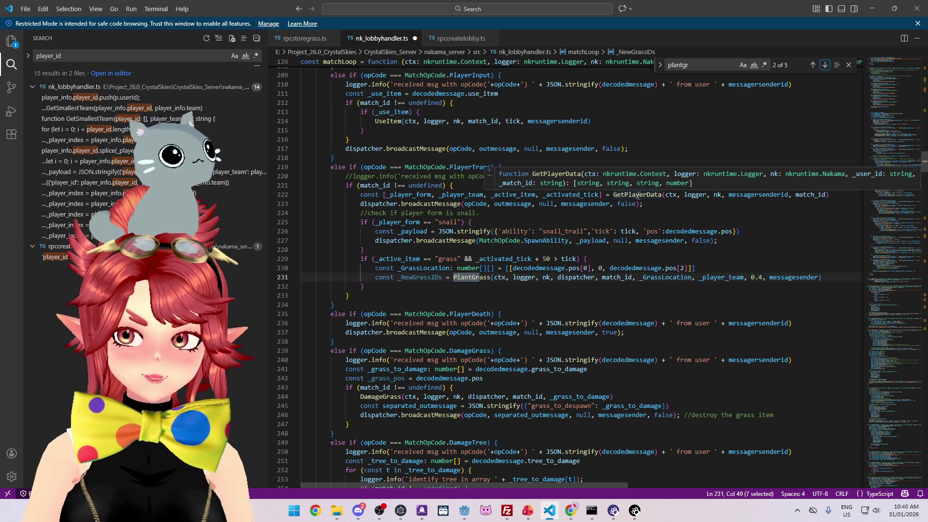
mouse_move(745, 198)
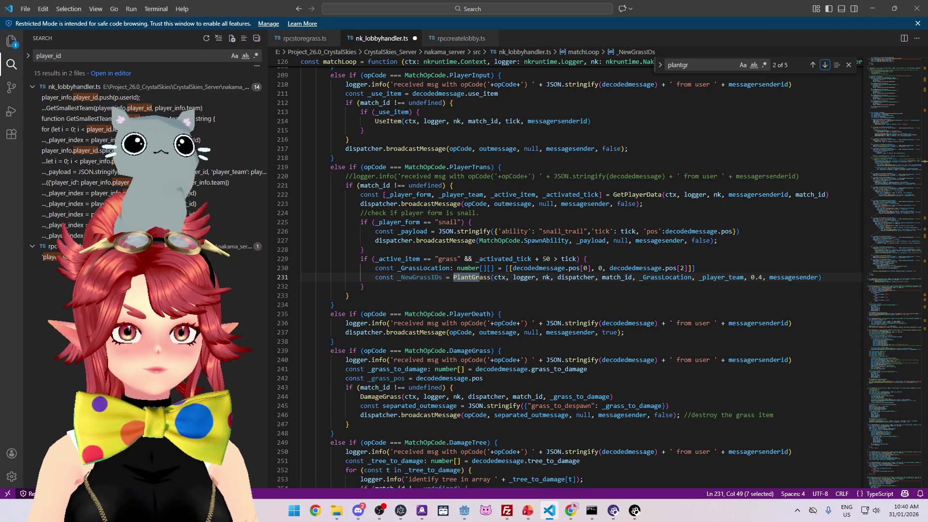
mouse_move(924, 172)
left_mouse_down()
mouse_move(924, 476)
mouse_move(920, 61)
left_mouse_up()
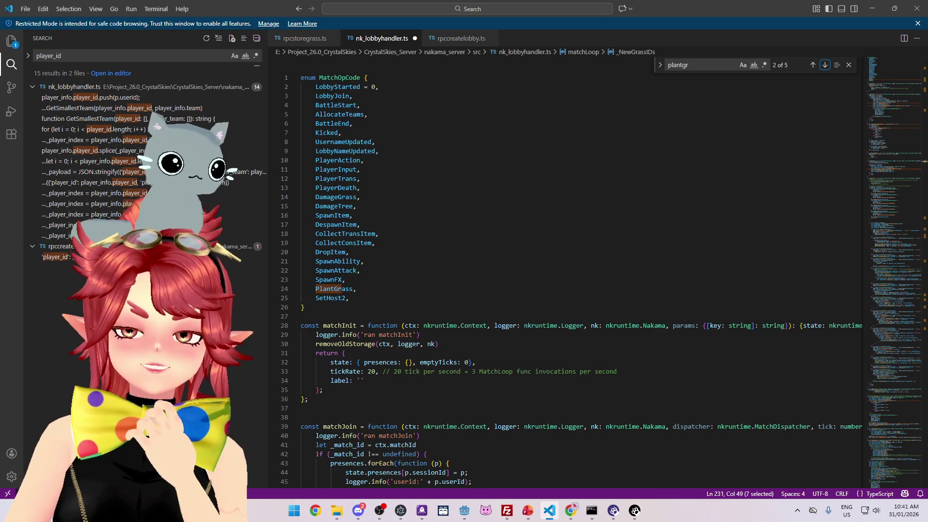
Switch from VS Code to Chrome's Comic Mono font page.
key("alt+Tab")
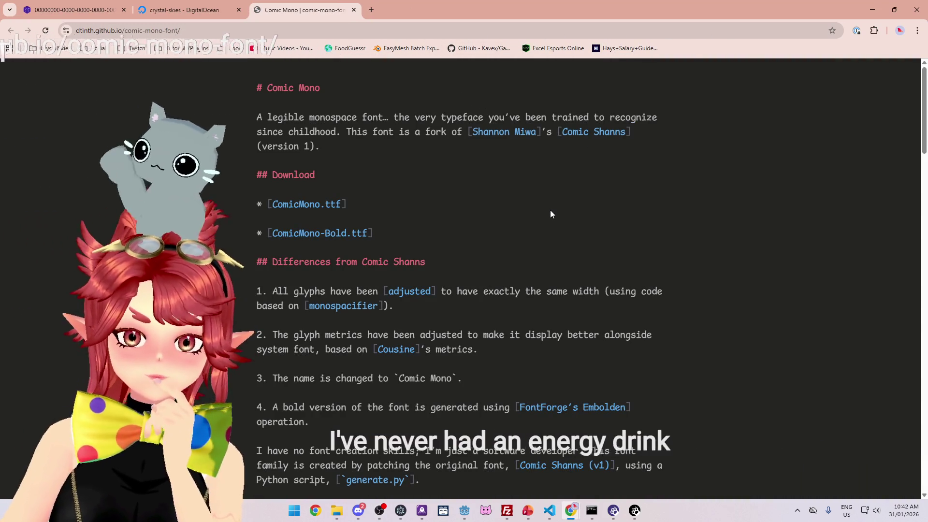
scroll(550, 214, "down", 1)
scroll(550, 214, "up", 1)
scroll(546, 214, "down", 2)
scroll(542, 210, "up", 2)
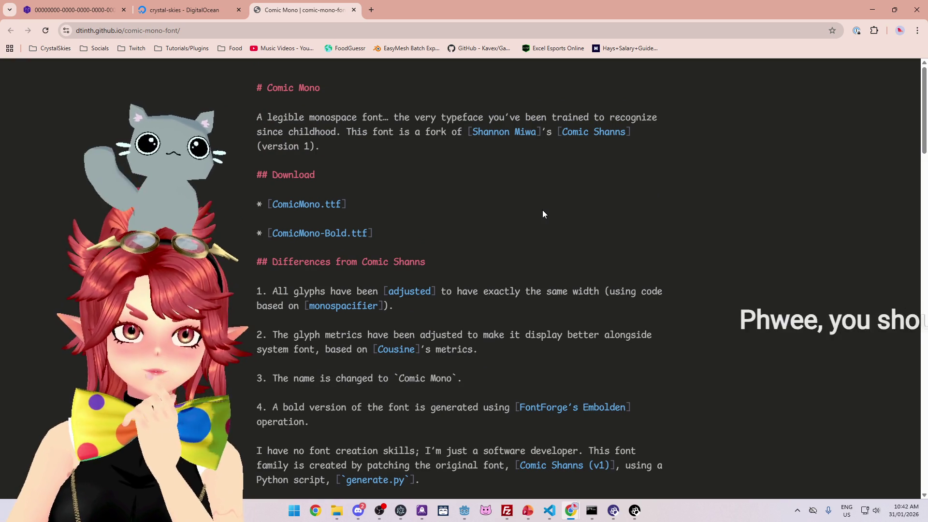
mouse_move(256, 119)
left_mouse_down()
mouse_move(489, 130)
mouse_move(634, 120)
mouse_move(561, 131)
mouse_move(337, 131)
left_mouse_up()
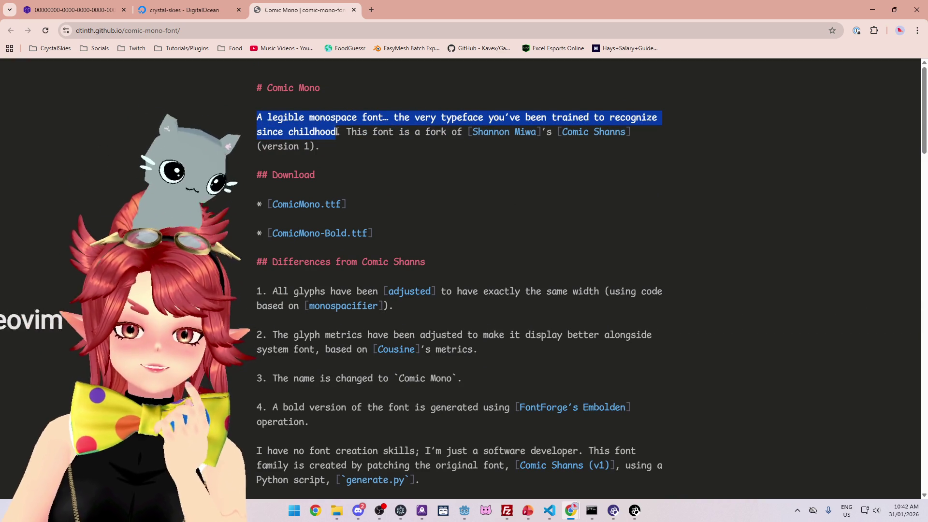
left_click(260, 121)
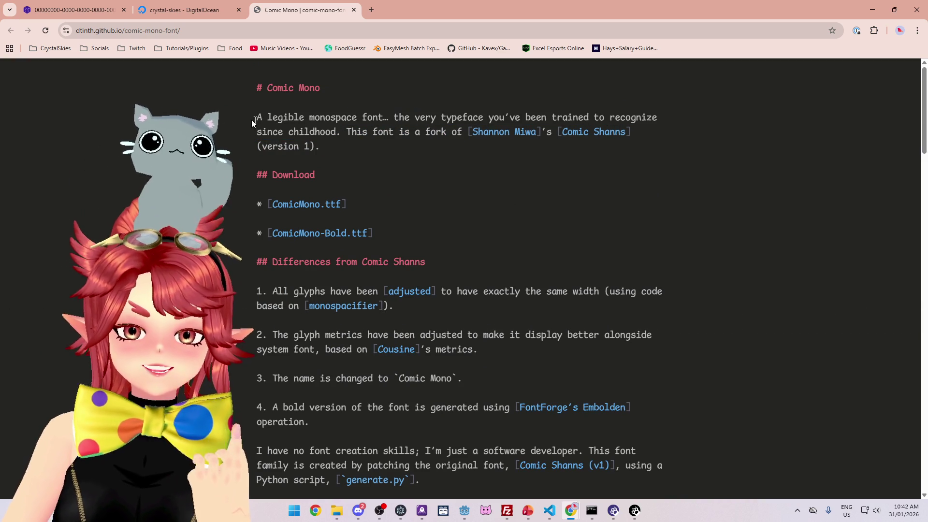
mouse_move(269, 117)
left_mouse_down()
mouse_move(293, 131)
mouse_move(339, 124)
mouse_move(342, 132)
left_mouse_up()
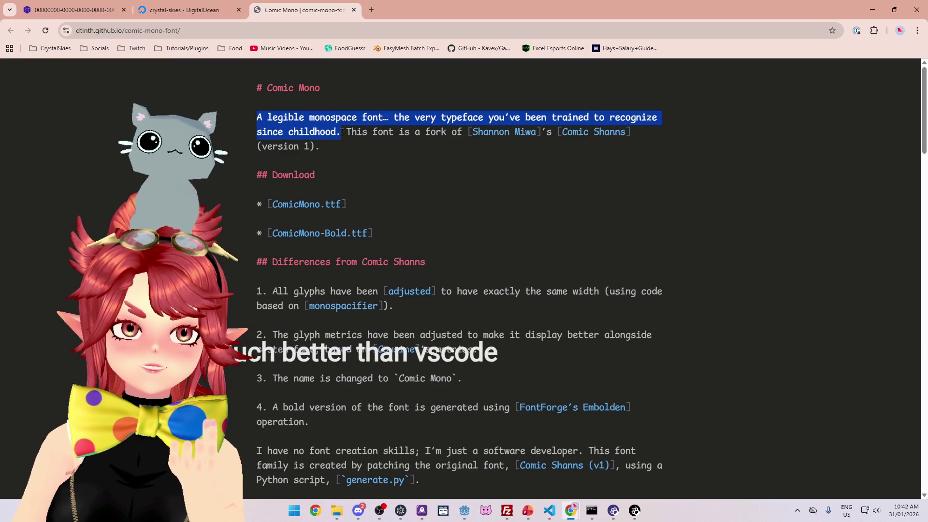
left_click(348, 136)
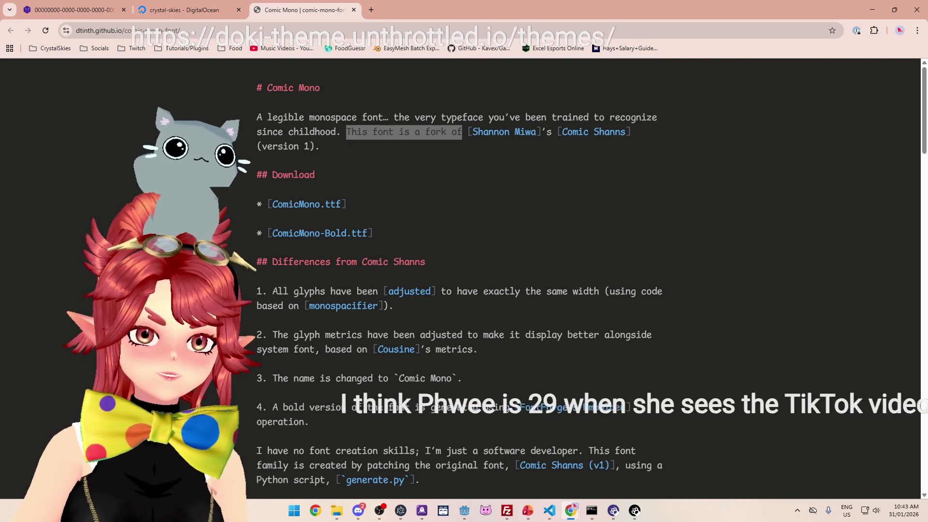
Open doki-theme.unthrottled.io/themes/ in a new tab.
key("ctrl+t")
type("https://doki-theme.unthrottled.io/themes/")
key("Return")
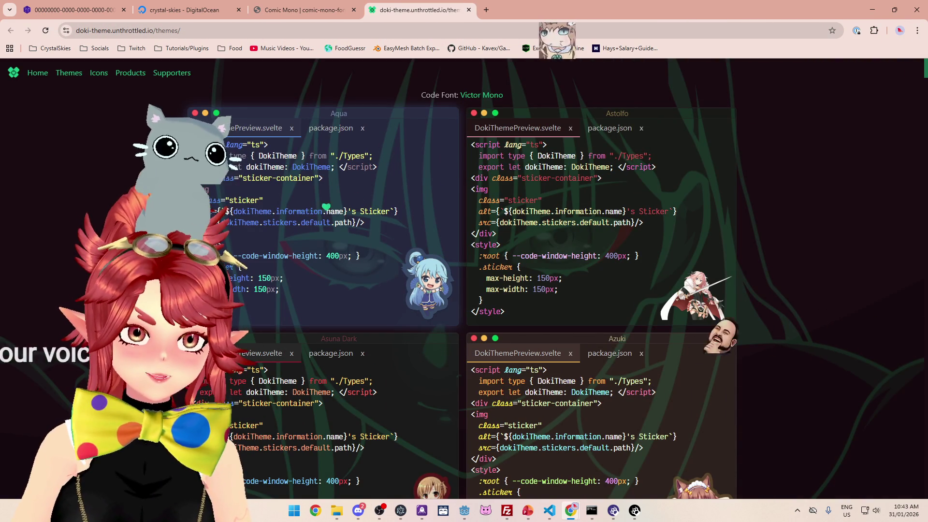
Scroll the theme grid to the bottom to see the last editor theme previews.
scroll(112, 232, "down", 15)
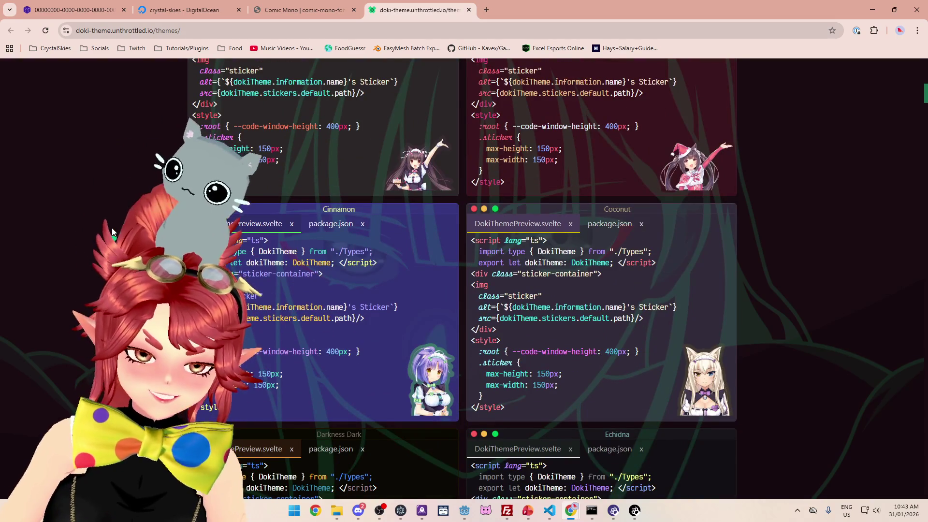
scroll(112, 232, "down", 4)
scroll(112, 232, "down", 4)
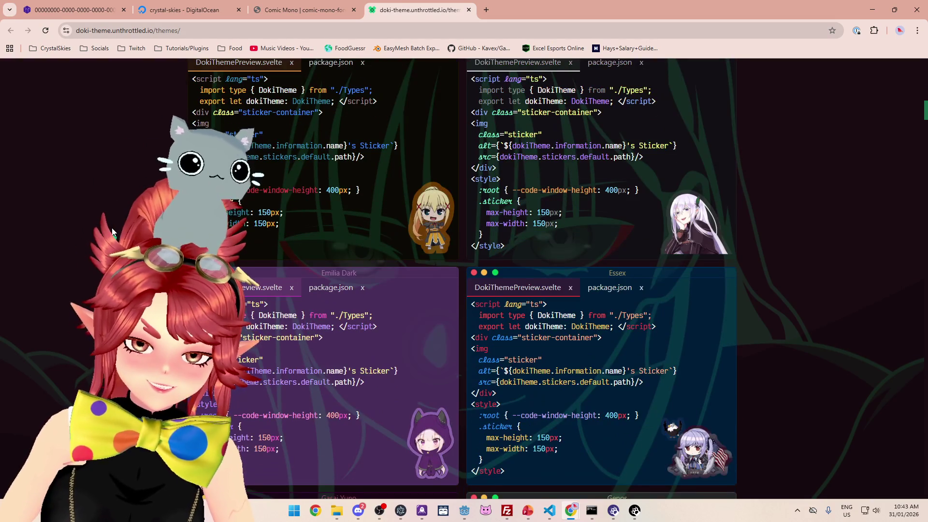
scroll(112, 231, "down", 5)
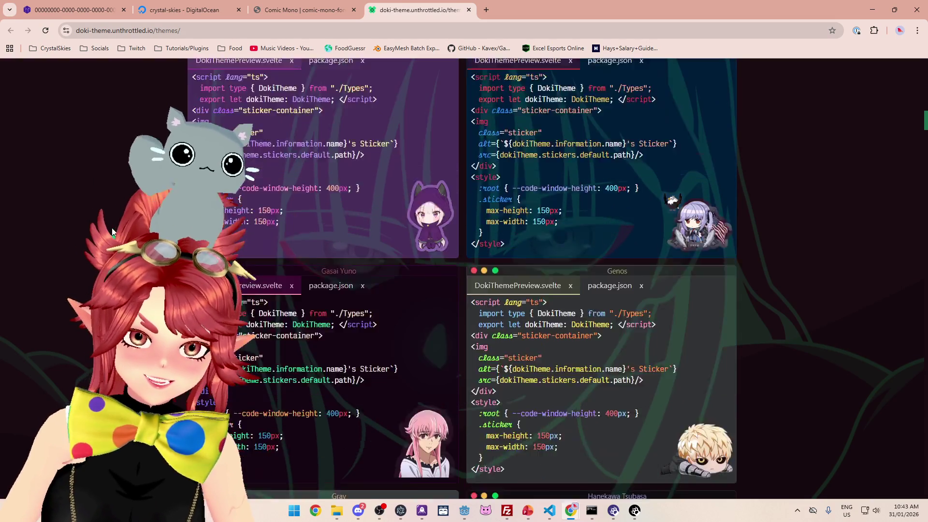
scroll(112, 228, "down", 5)
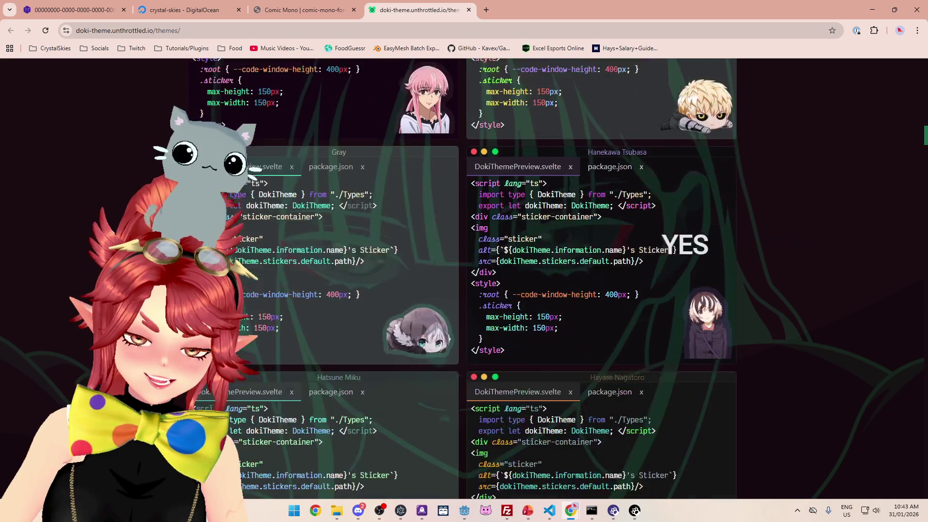
scroll(110, 231, "down", 4)
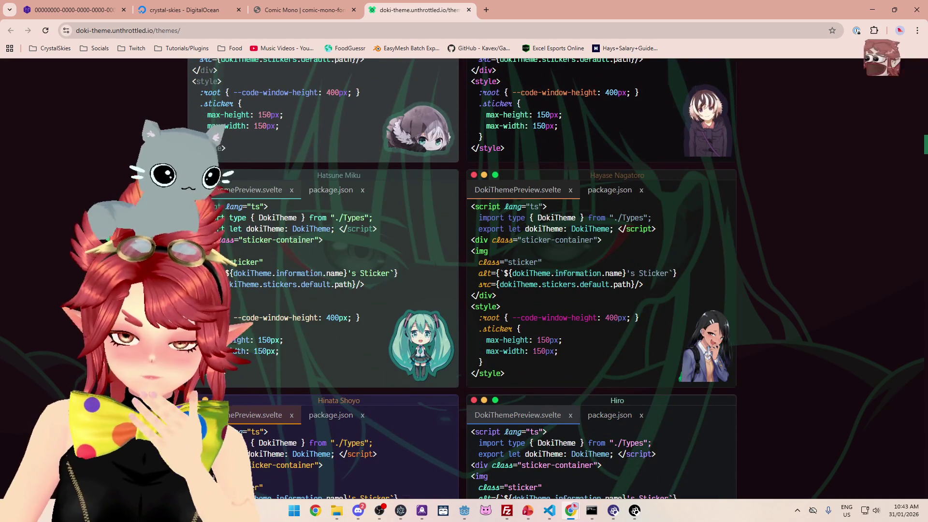
scroll(108, 230, "down", 5)
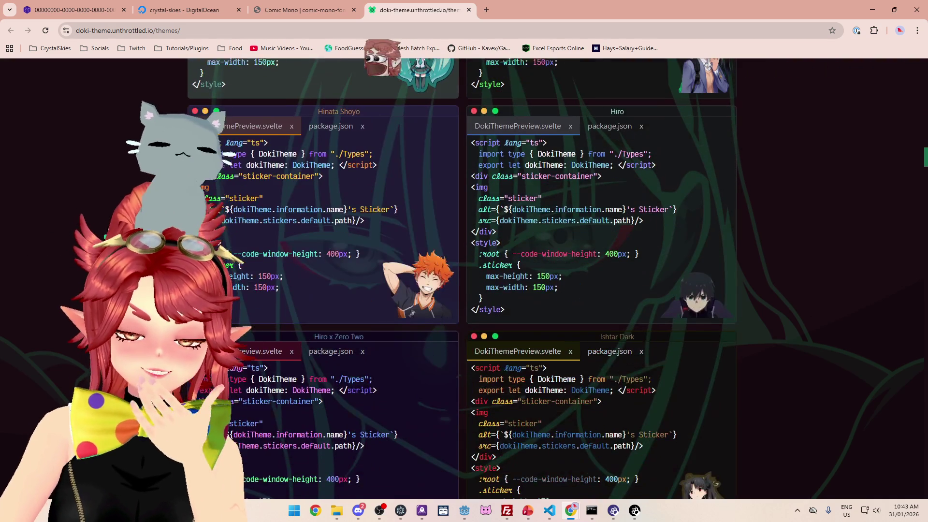
scroll(108, 231, "down", 2)
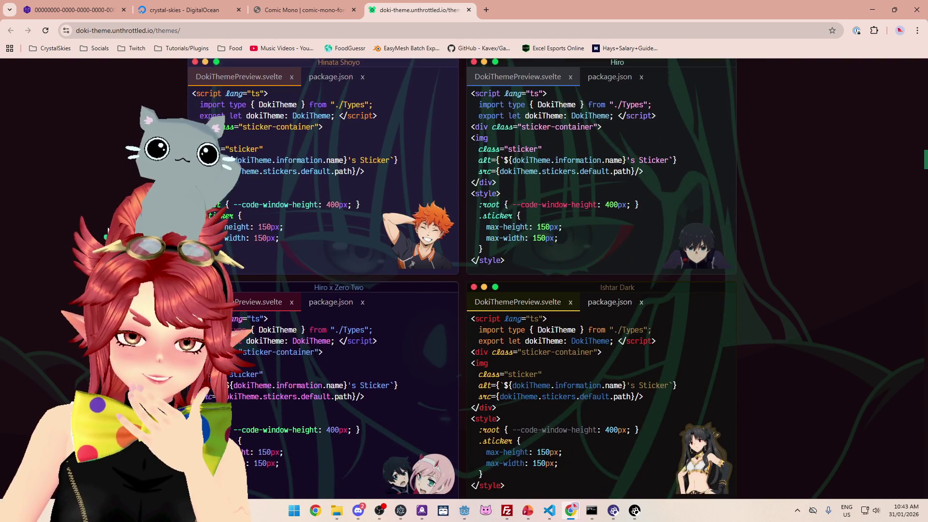
scroll(108, 230, "down", 3)
scroll(107, 230, "down", 2)
scroll(109, 227, "down", 5)
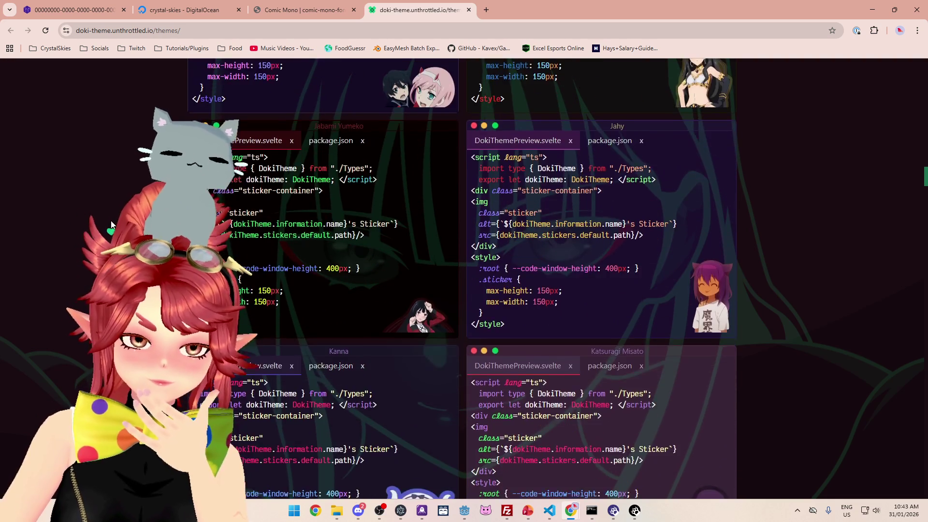
scroll(110, 222, "down", 6)
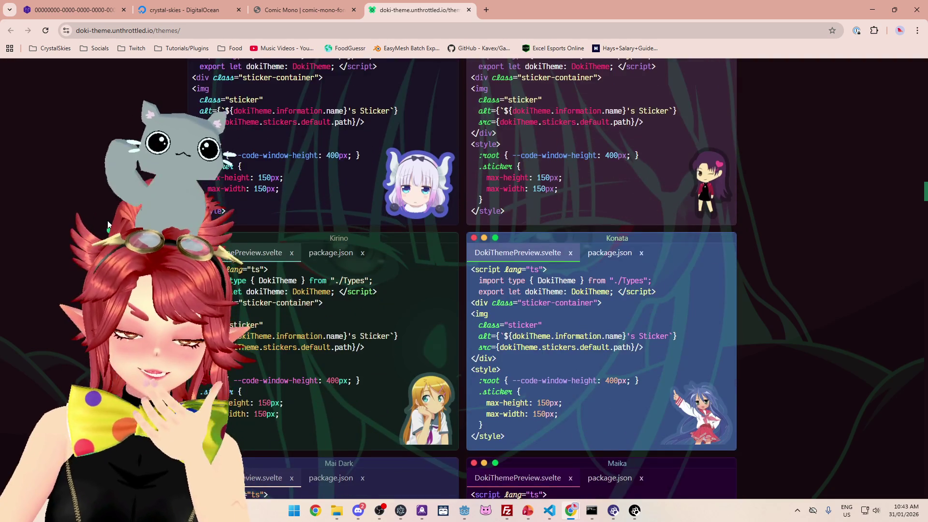
scroll(108, 224, "down", 5)
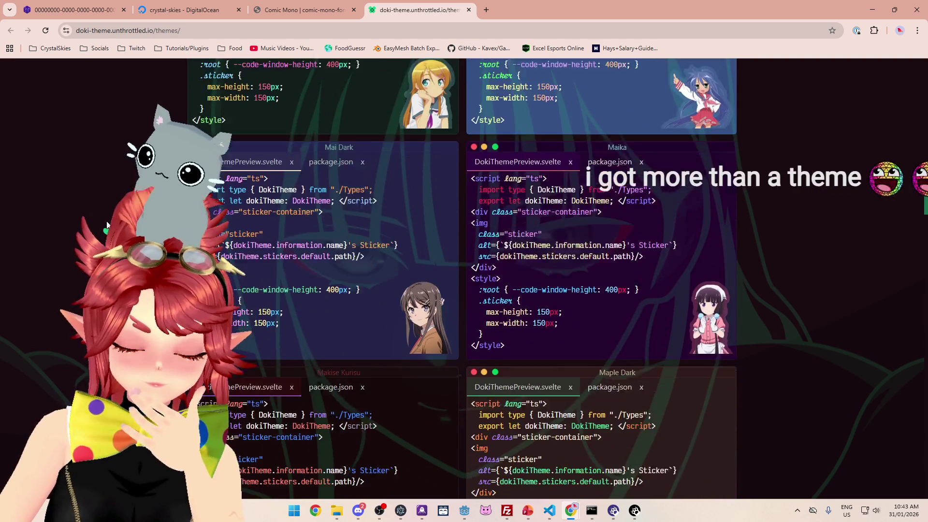
scroll(107, 225, "down", 8)
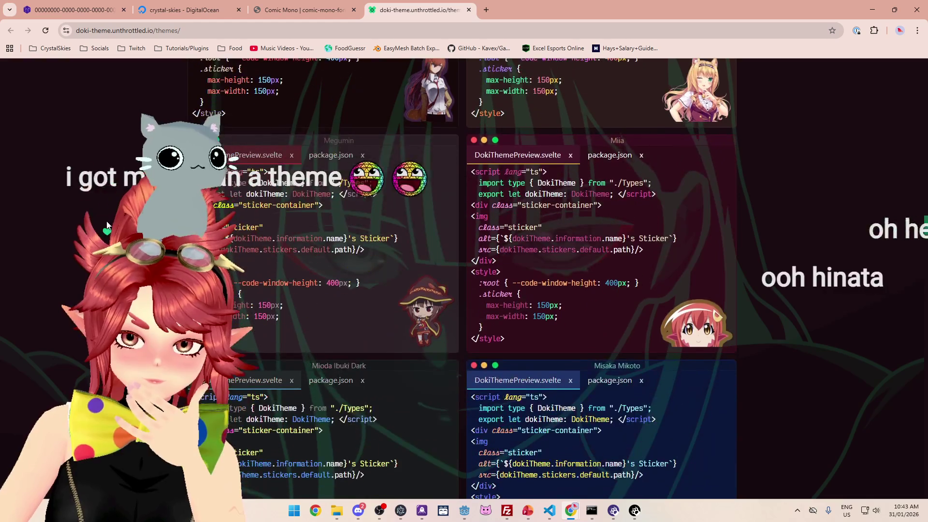
scroll(106, 221, "down", 11)
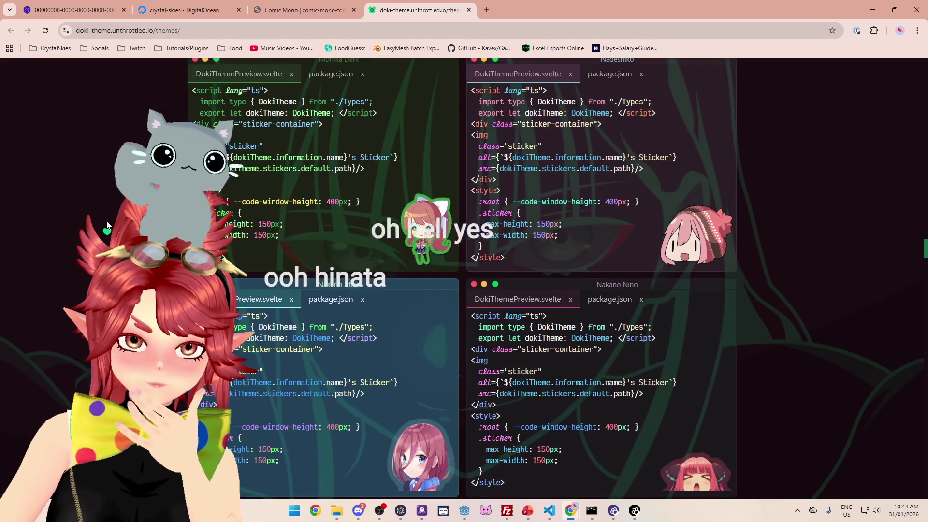
scroll(108, 225, "down", 15)
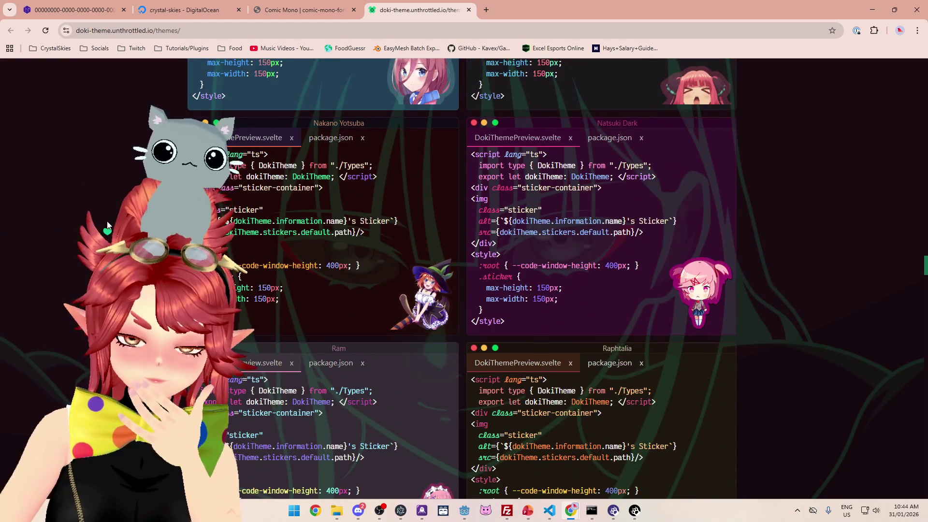
scroll(107, 225, "down", 7)
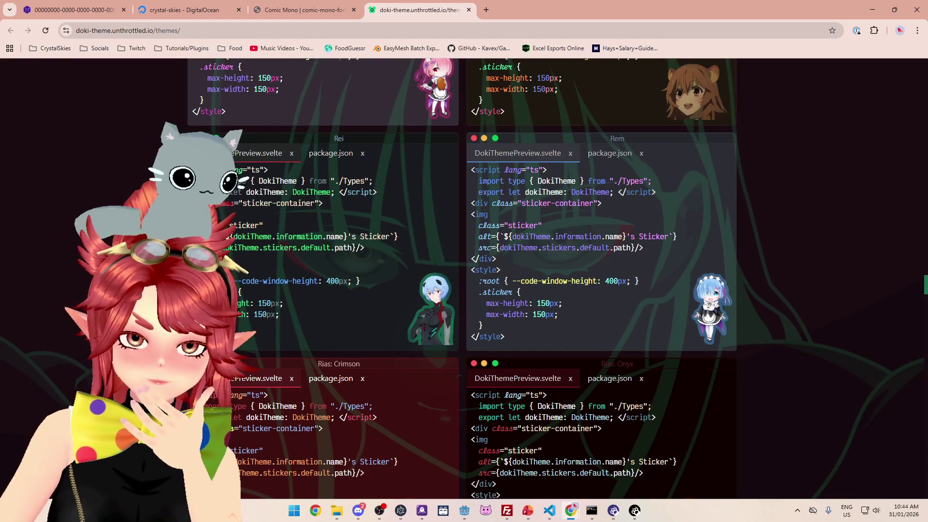
scroll(106, 221, "down", 7)
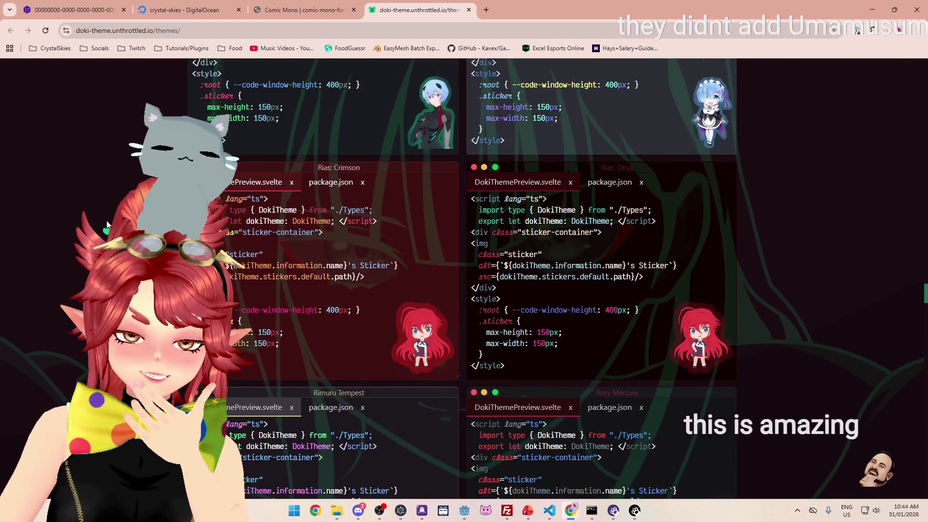
scroll(107, 225, "down", 9)
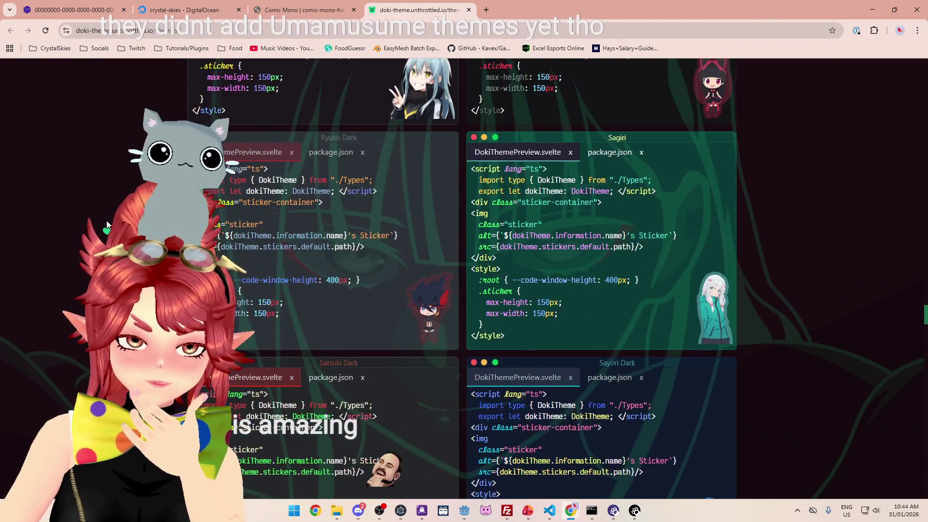
scroll(107, 224, "down", 4)
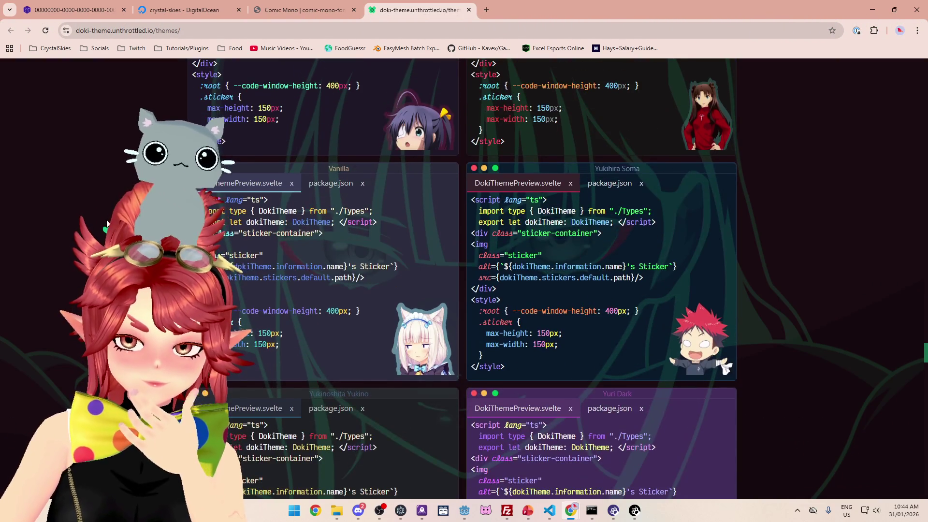
scroll(106, 222, "down", 8)
scroll(107, 223, "down", 3)
scroll(108, 222, "down", 6)
scroll(122, 199, "down", 2)
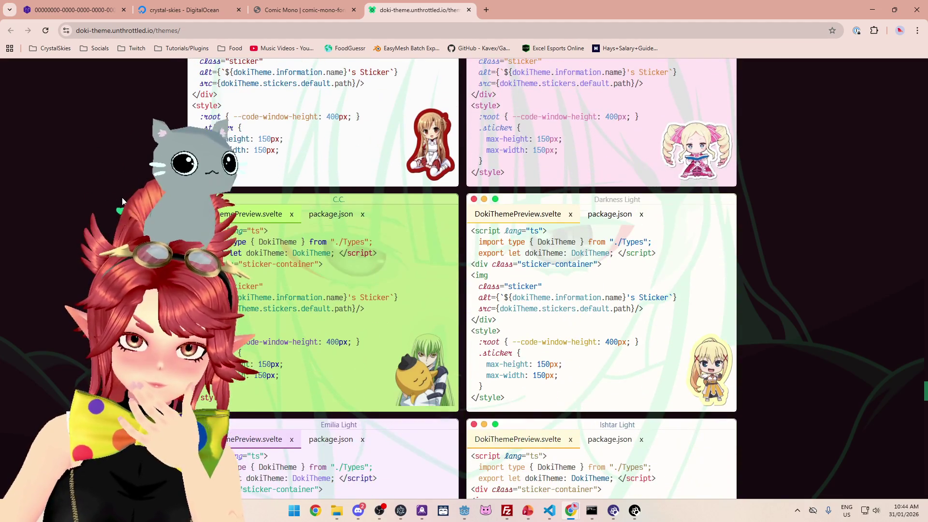
scroll(122, 199, "down", 4)
scroll(121, 199, "down", 12)
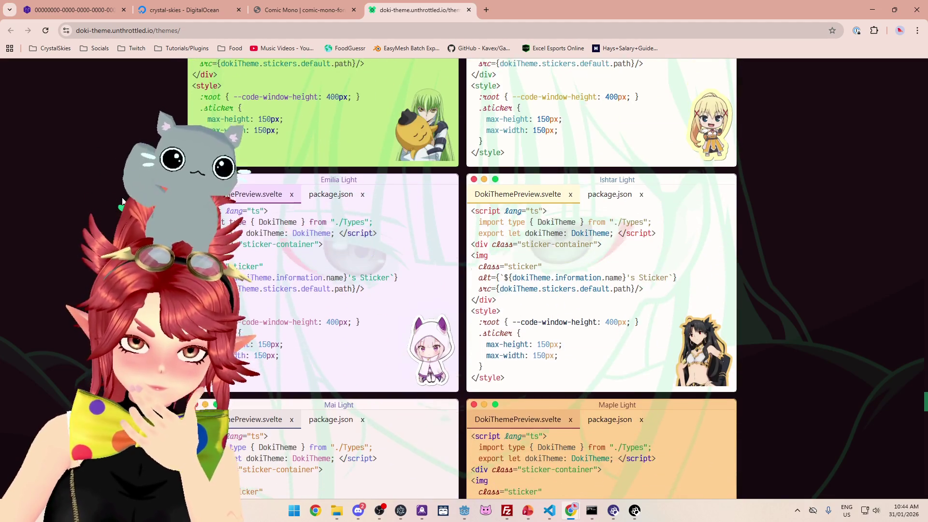
scroll(123, 200, "down", 20)
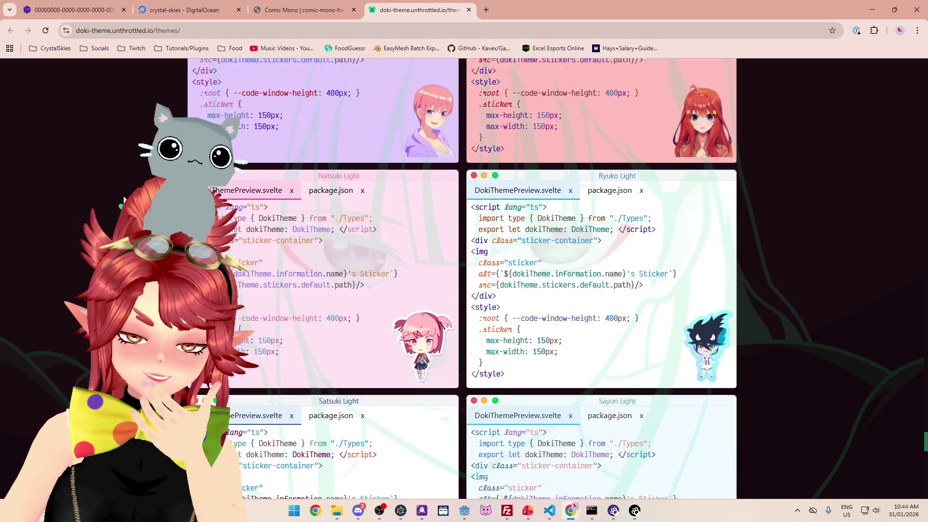
scroll(125, 198, "down", 5)
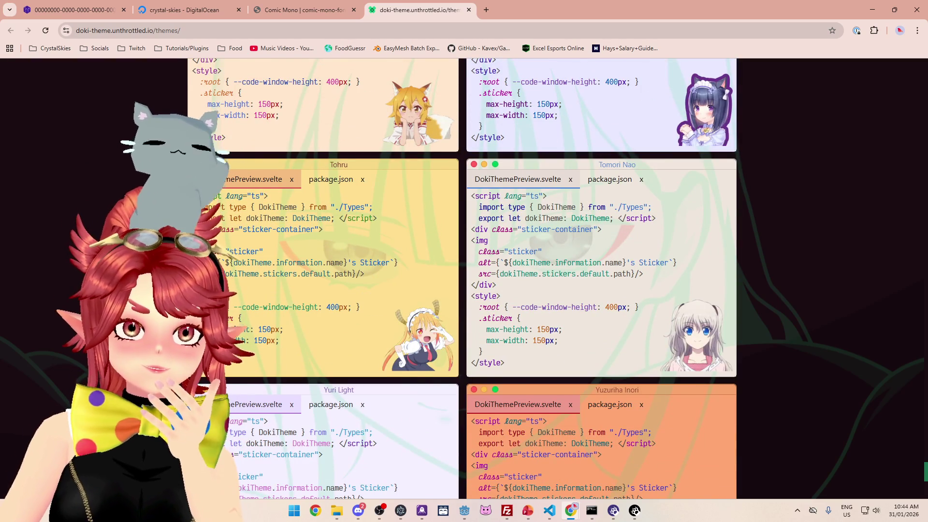
scroll(125, 198, "down", 7)
scroll(125, 198, "down", 3)
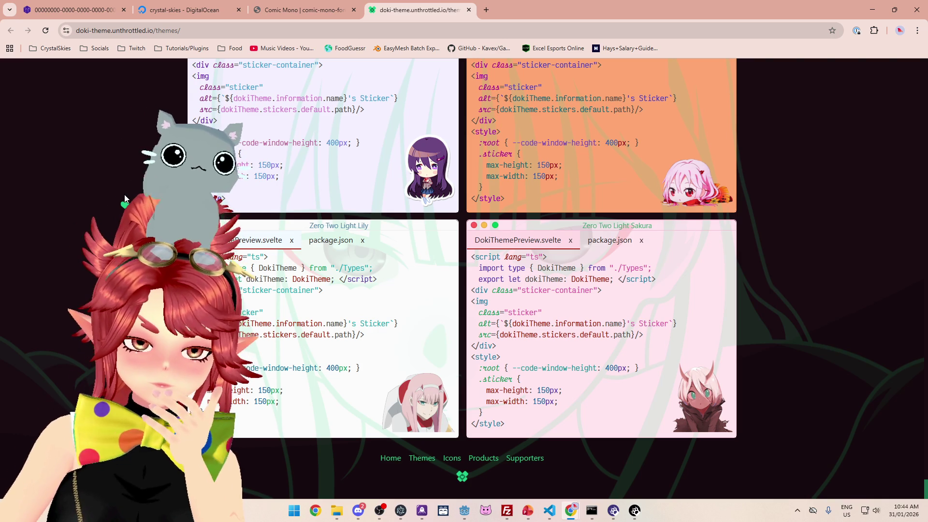
scroll(124, 198, "up", 1)
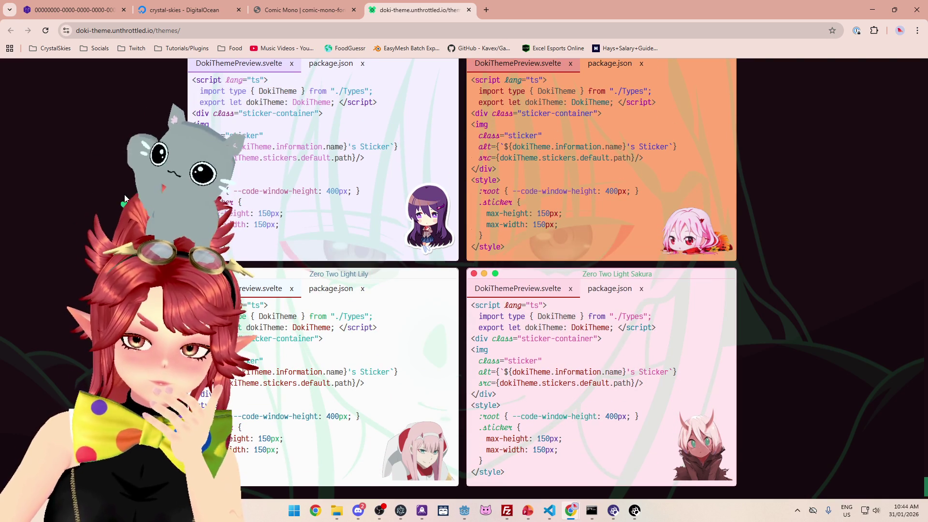
scroll(121, 196, "down", 15)
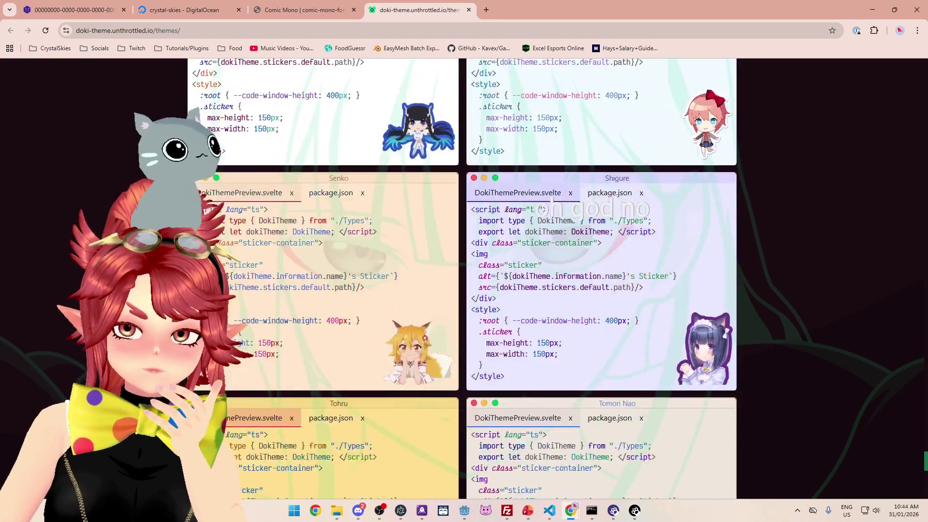
scroll(117, 197, "down", 20)
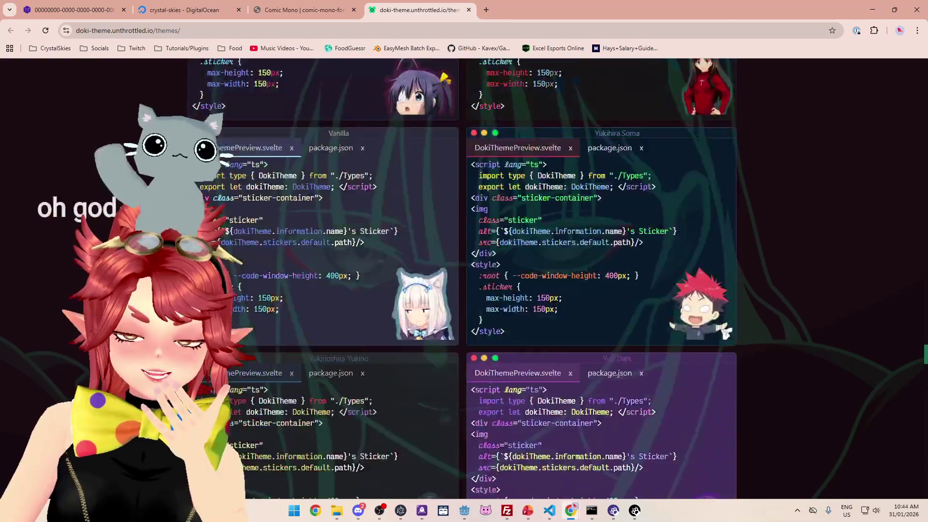
scroll(117, 197, "up", 9)
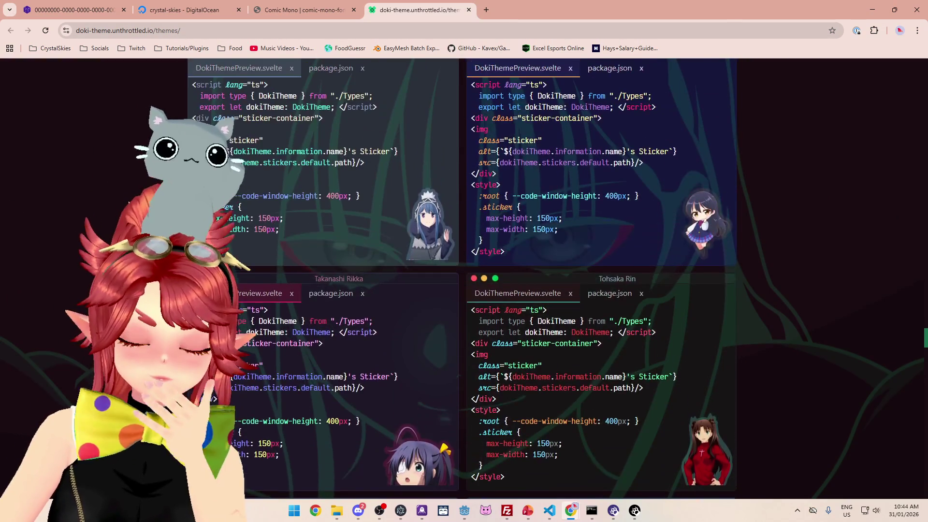
scroll(464, 278, "up", 7)
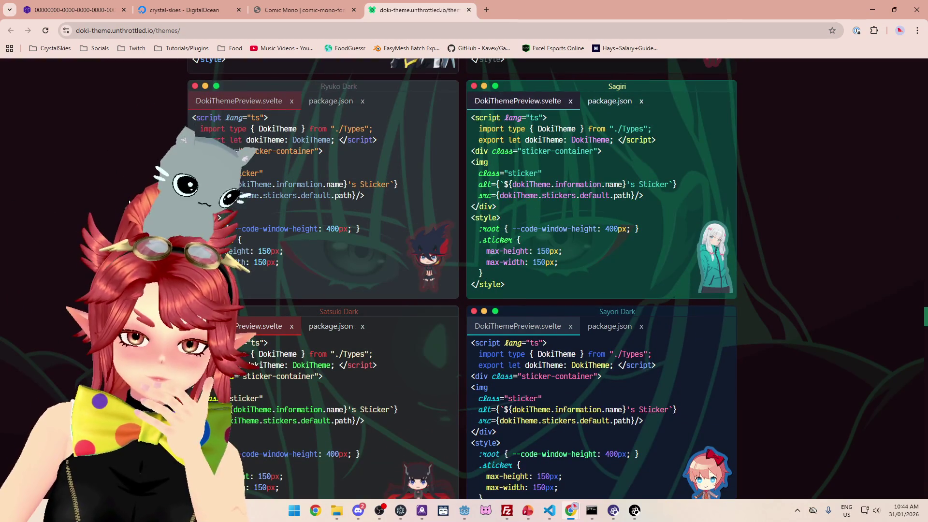
scroll(129, 202, "up", 6)
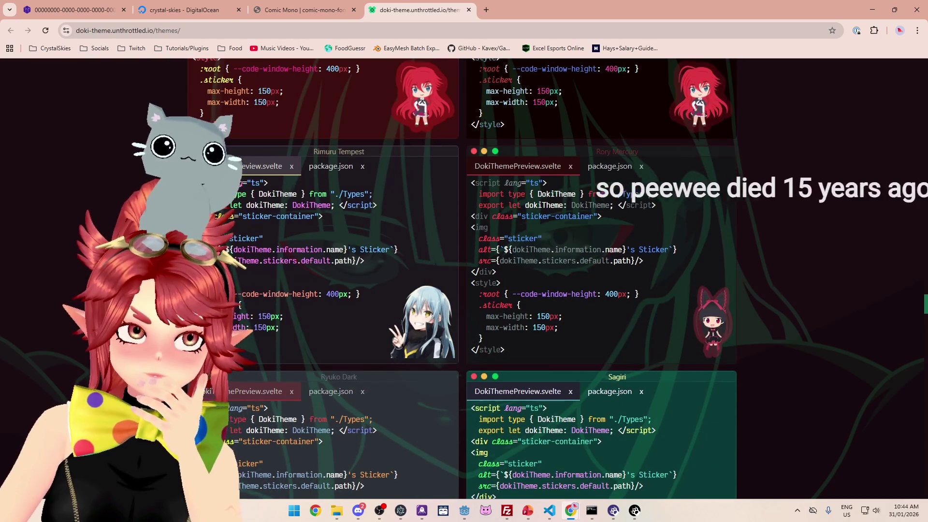
scroll(464, 278, "up", 1)
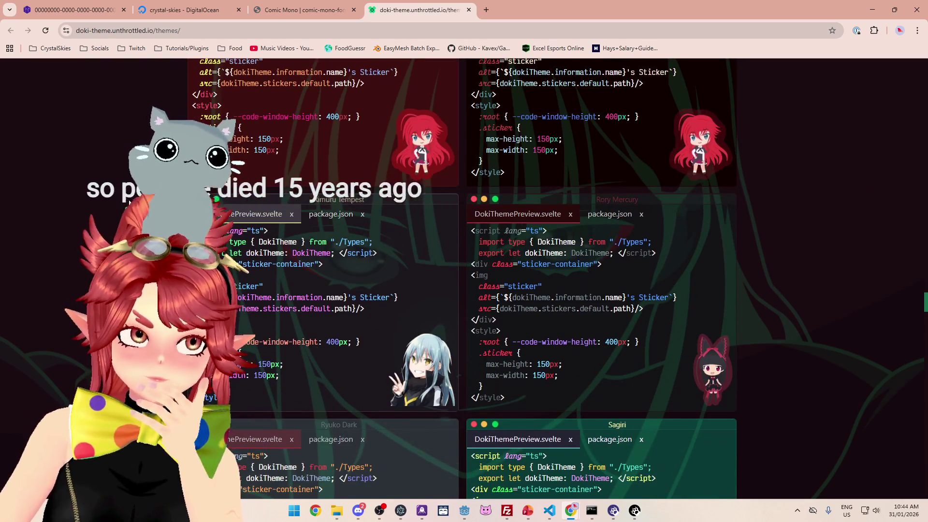
scroll(129, 202, "up", 2)
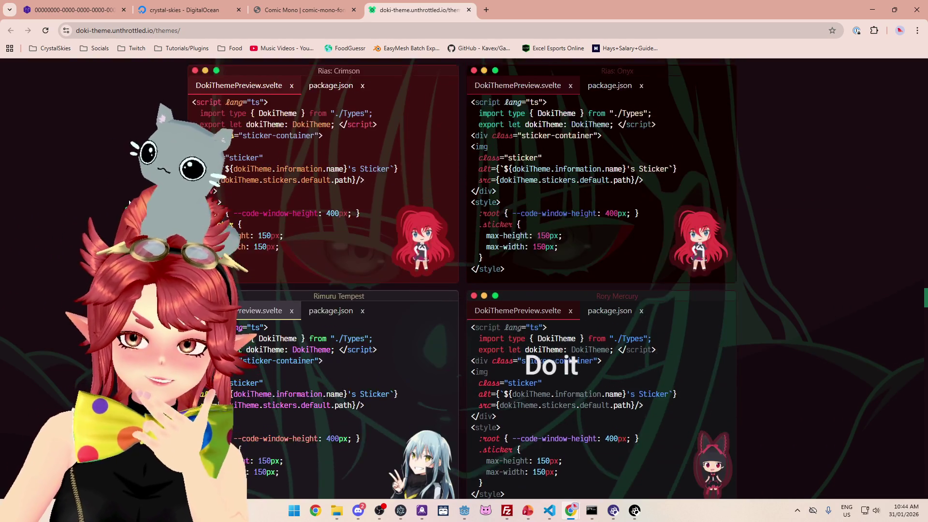
scroll(130, 202, "up", 8)
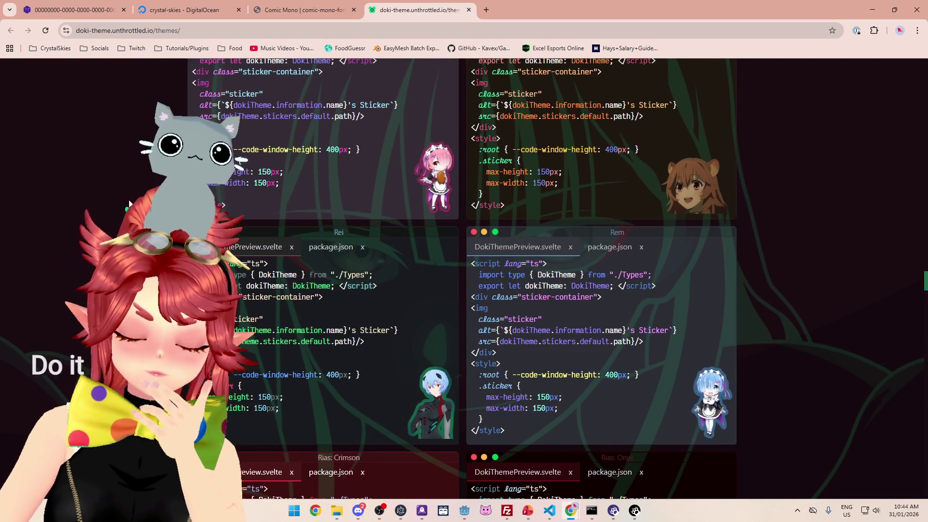
scroll(129, 202, "up", 15)
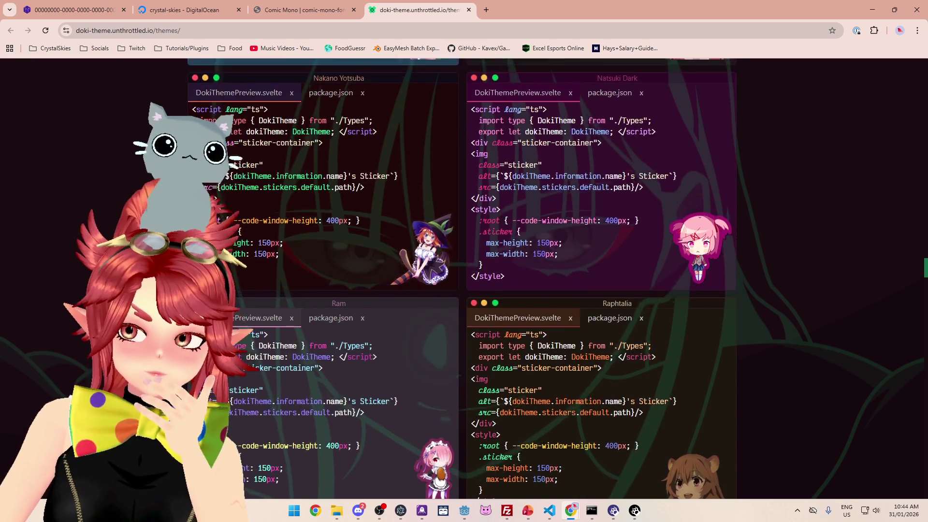
scroll(128, 199, "up", 11)
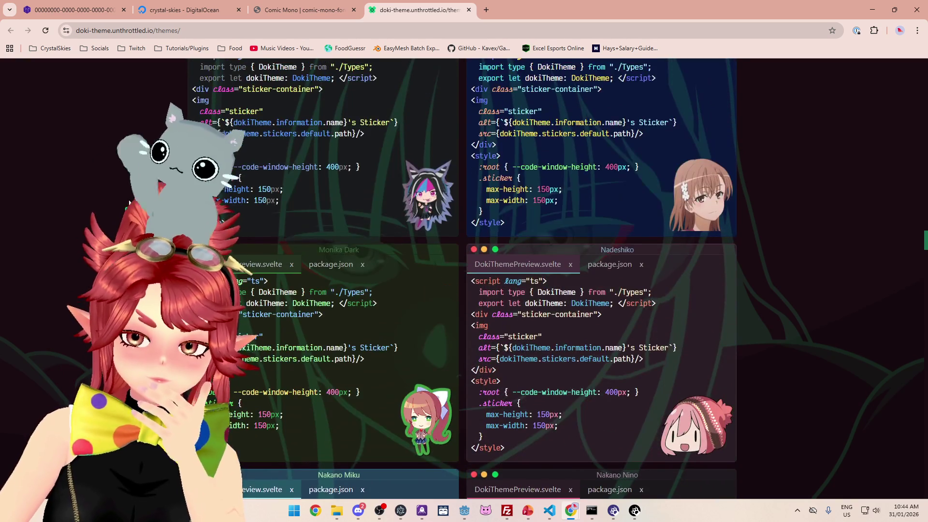
scroll(129, 202, "up", 2)
scroll(129, 202, "up", 8)
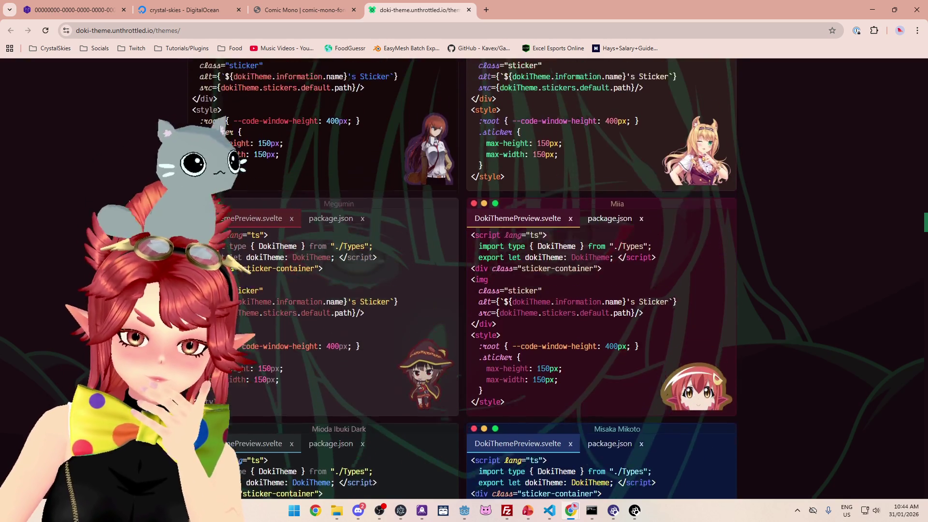
scroll(129, 201, "up", 6)
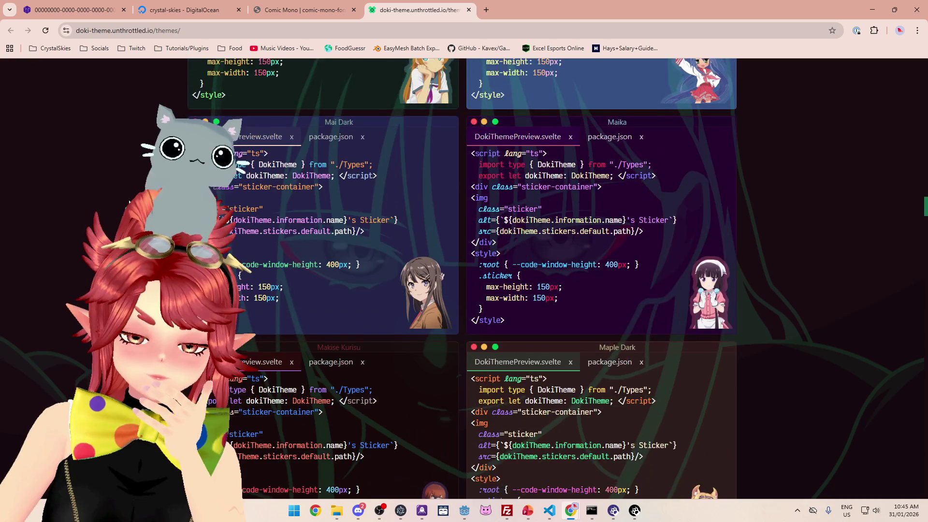
scroll(129, 199, "up", 7)
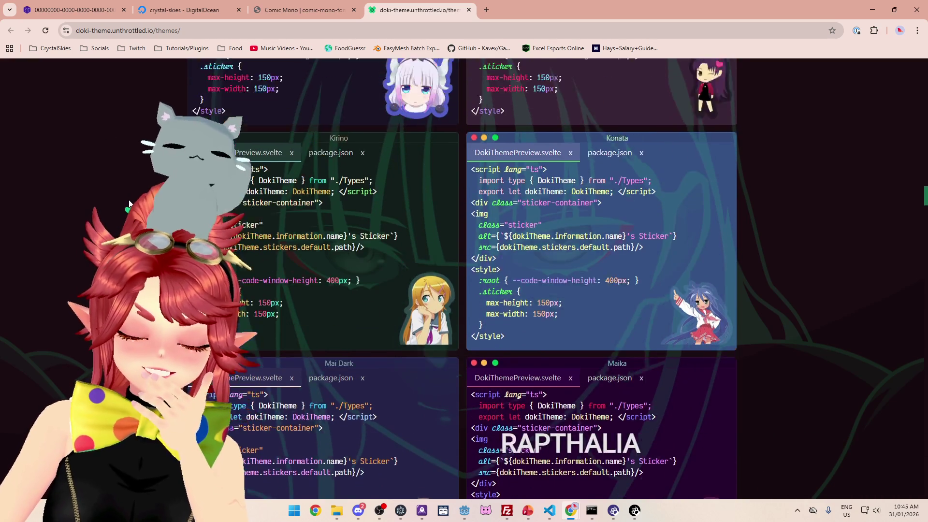
scroll(129, 201, "up", 5)
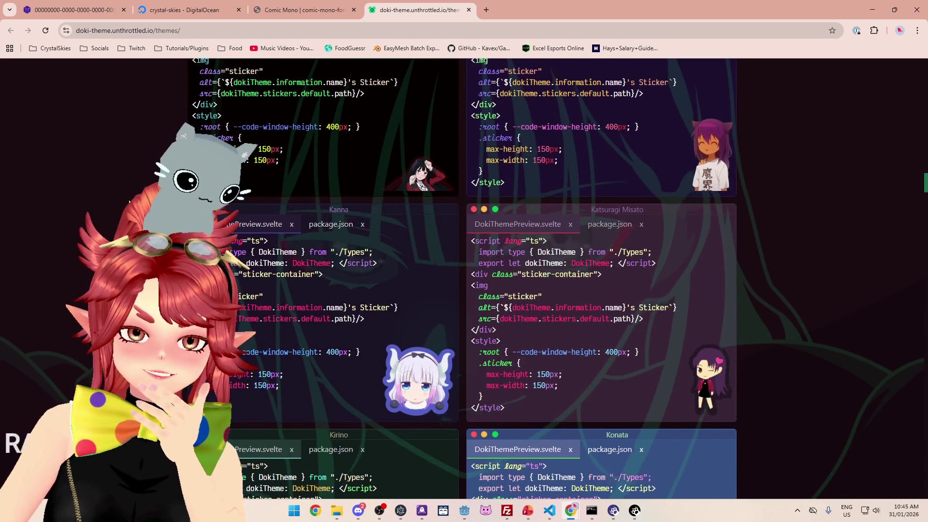
scroll(129, 201, "up", 4)
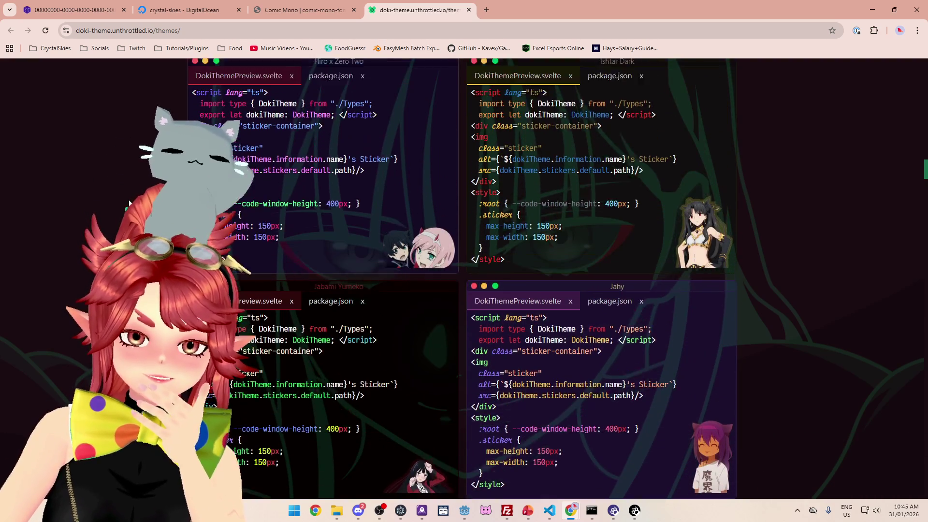
scroll(129, 200, "down", 2)
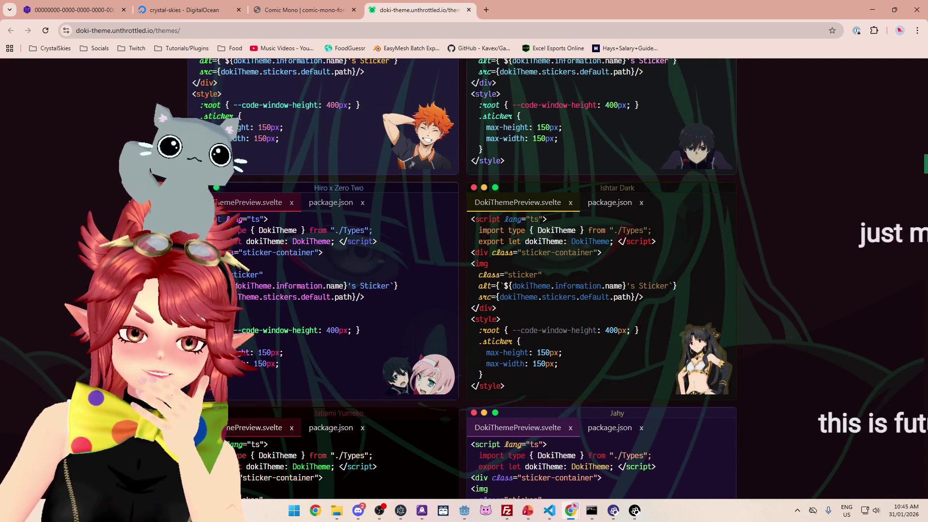
scroll(314, 157, "up", 1)
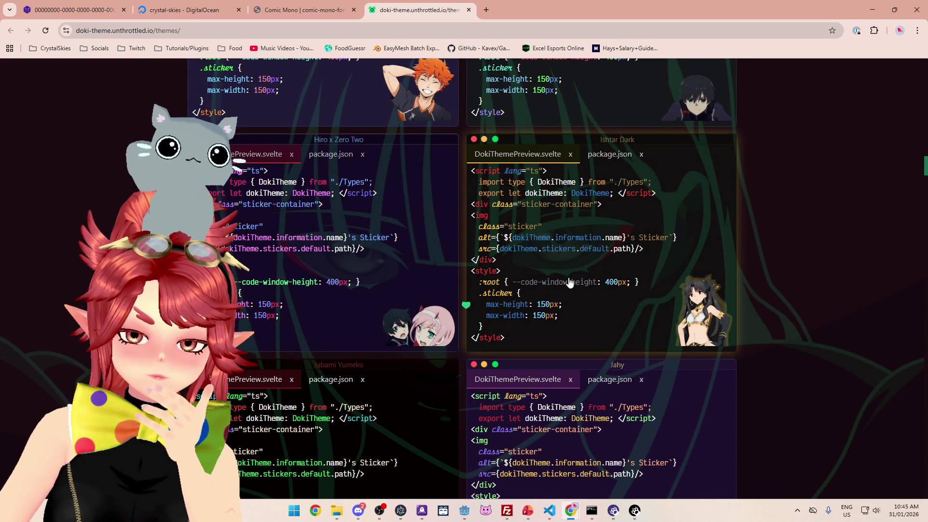
scroll(561, 242, "up", 3)
scroll(554, 240, "up", 5)
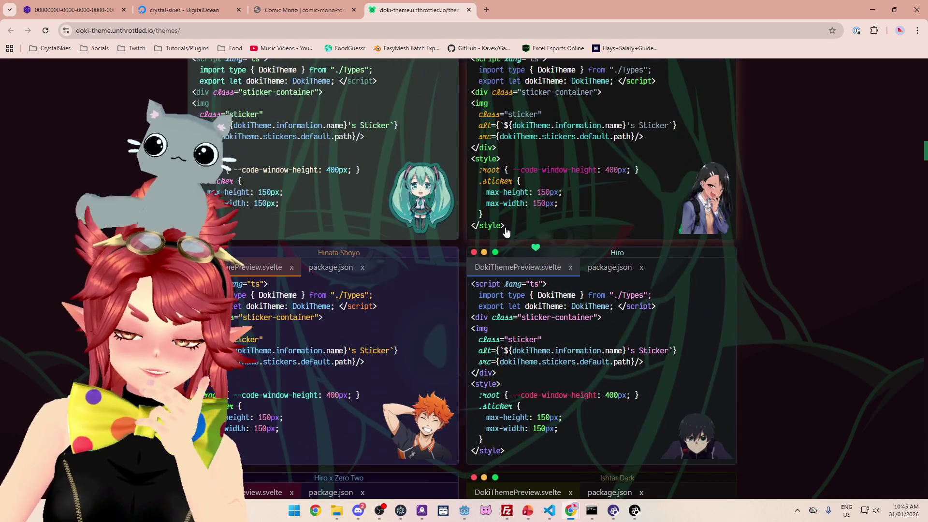
scroll(504, 232, "up", 2)
scroll(531, 236, "down", 4)
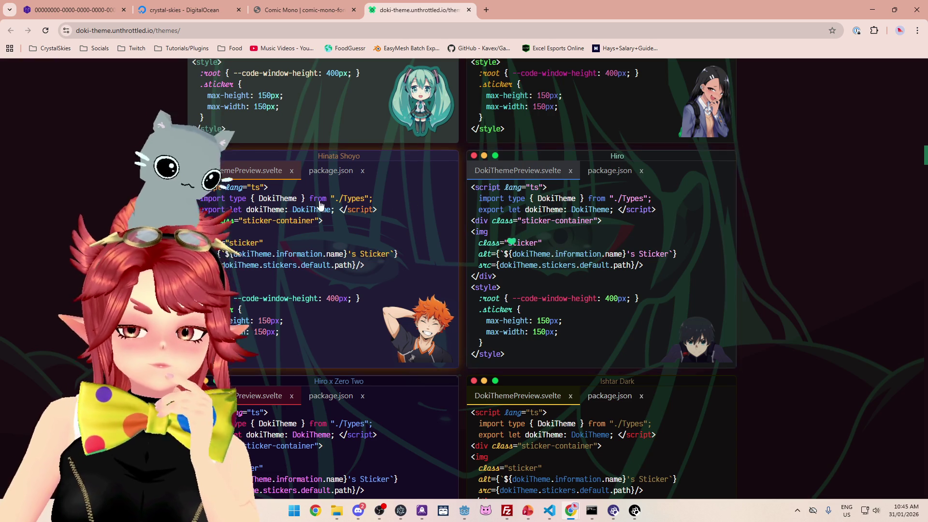
scroll(315, 261, "up", 9)
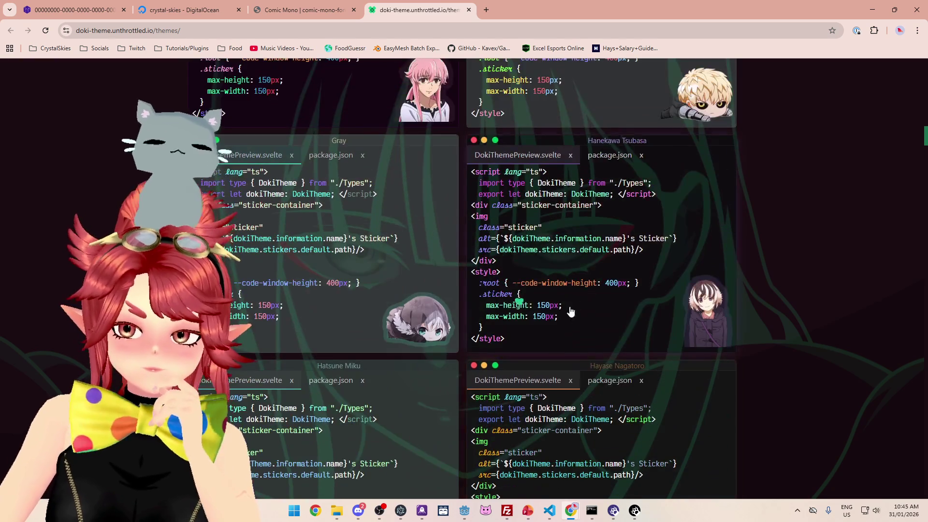
scroll(546, 317, "up", 15)
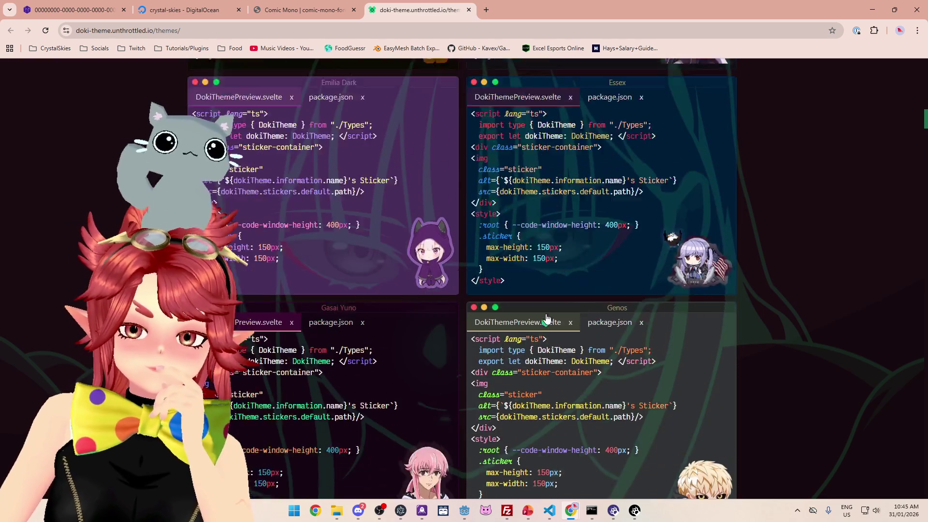
scroll(546, 317, "up", 10)
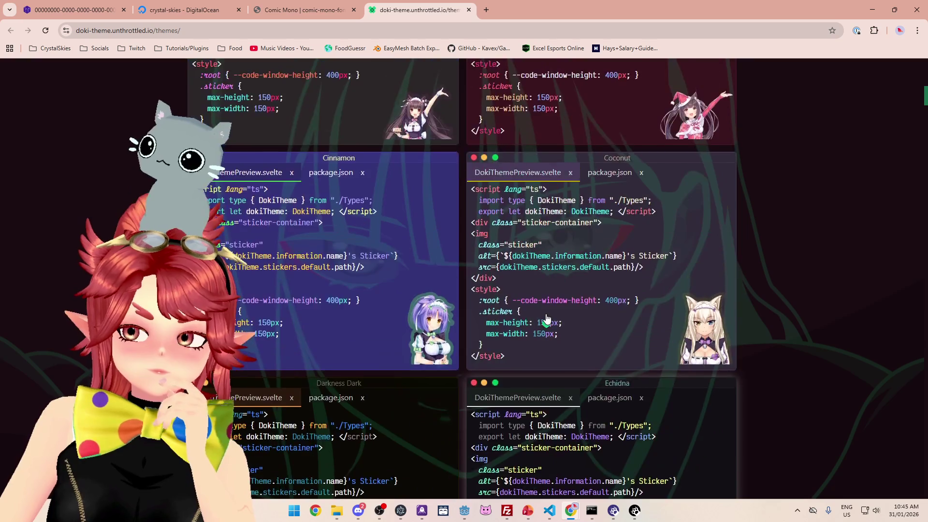
scroll(545, 318, "up", 5)
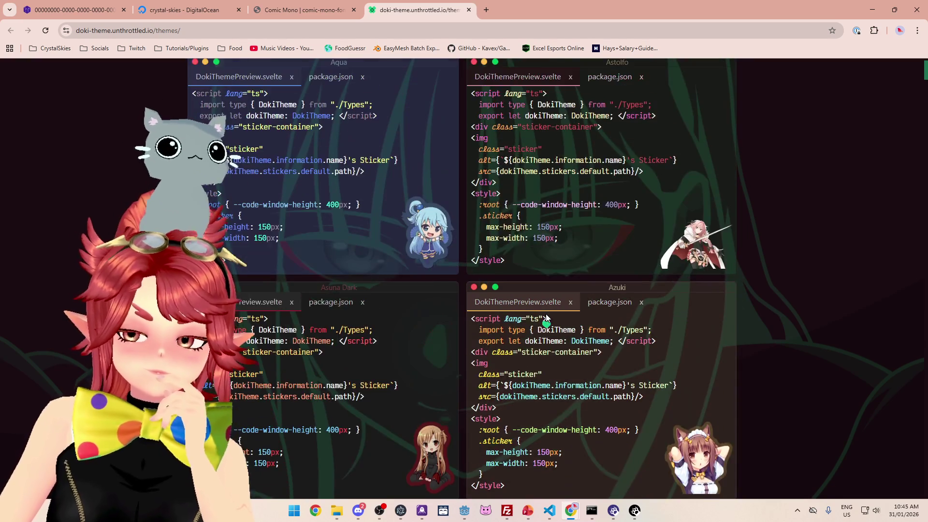
scroll(546, 319, "down", 15)
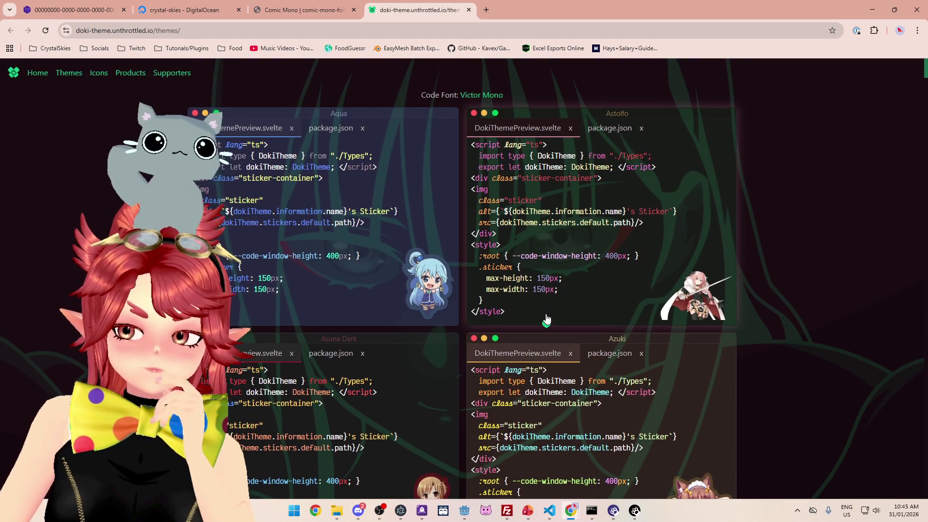
scroll(544, 319, "down", 15)
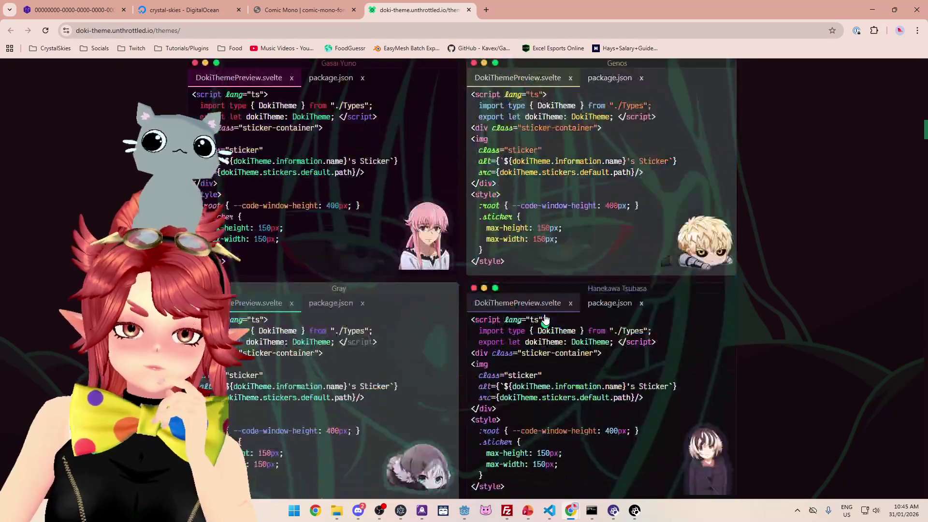
scroll(545, 319, "down", 15)
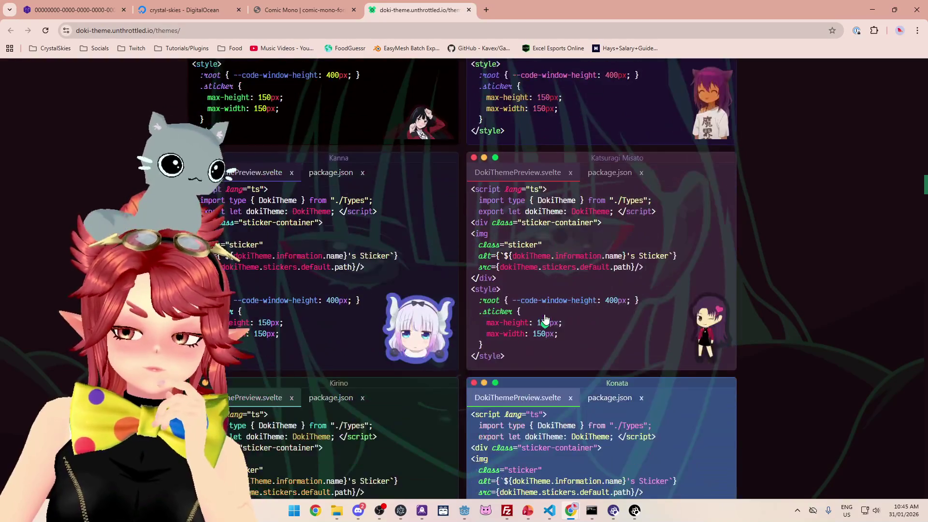
scroll(545, 318, "down", 15)
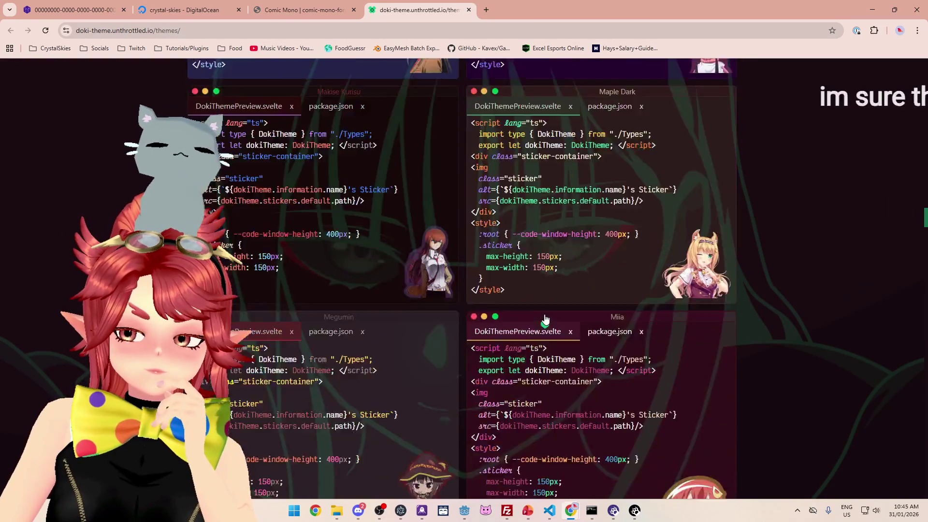
scroll(544, 318, "down", 5)
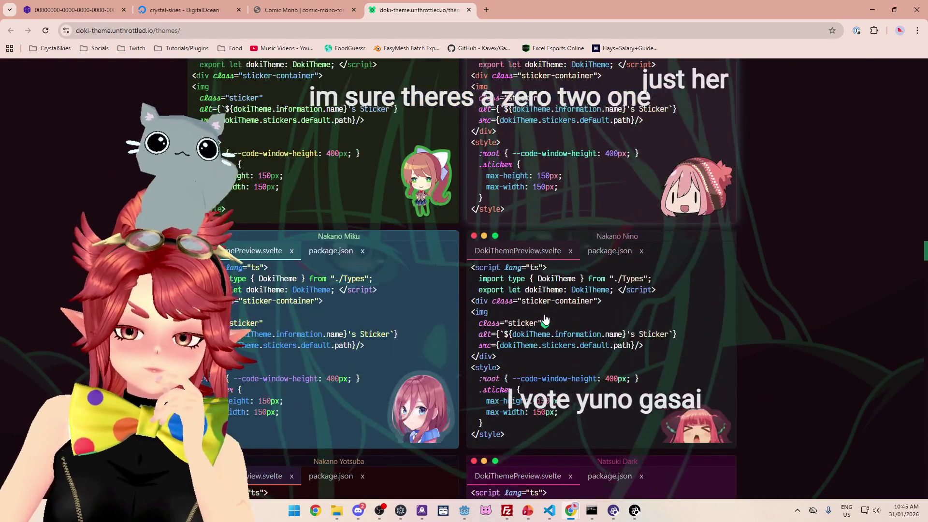
scroll(545, 319, "down", 15)
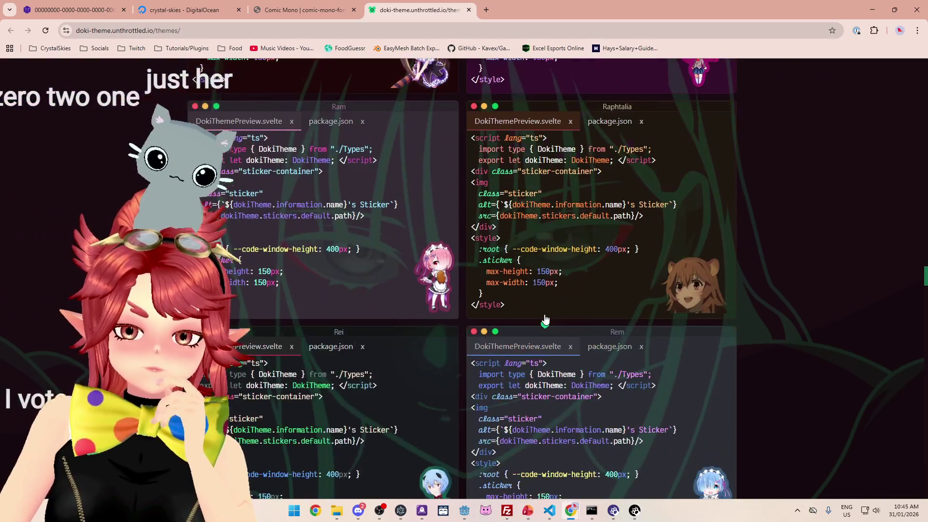
scroll(544, 319, "down", 5)
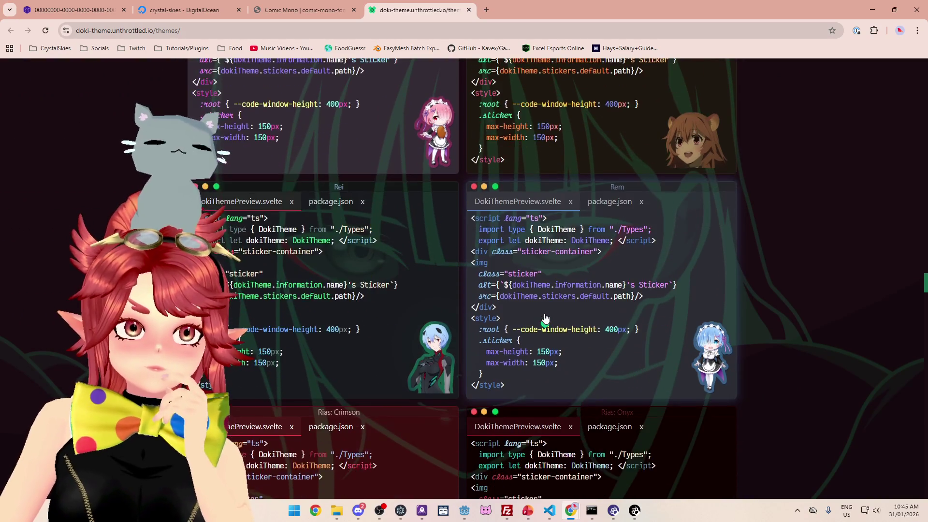
scroll(544, 317, "down", 2)
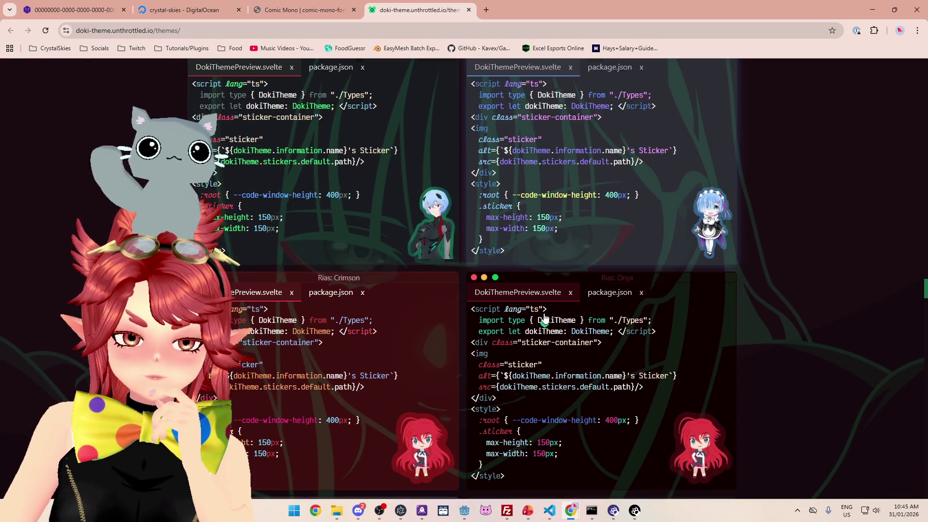
scroll(544, 315, "down", 9)
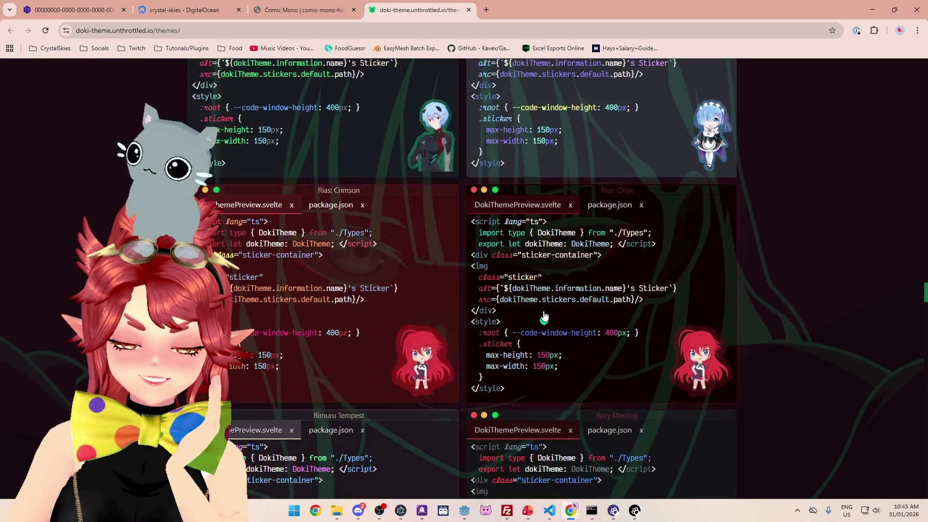
scroll(544, 315, "down", 11)
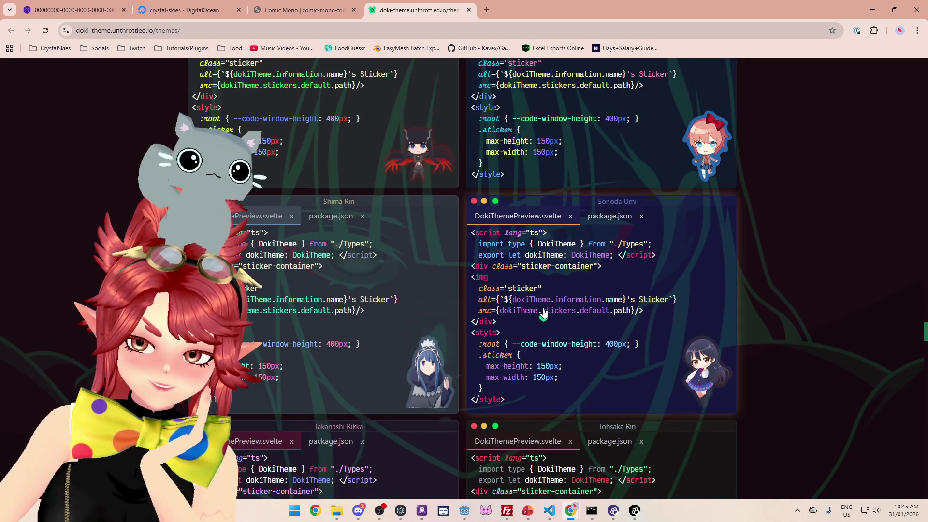
scroll(545, 315, "down", 6)
scroll(543, 313, "down", 6)
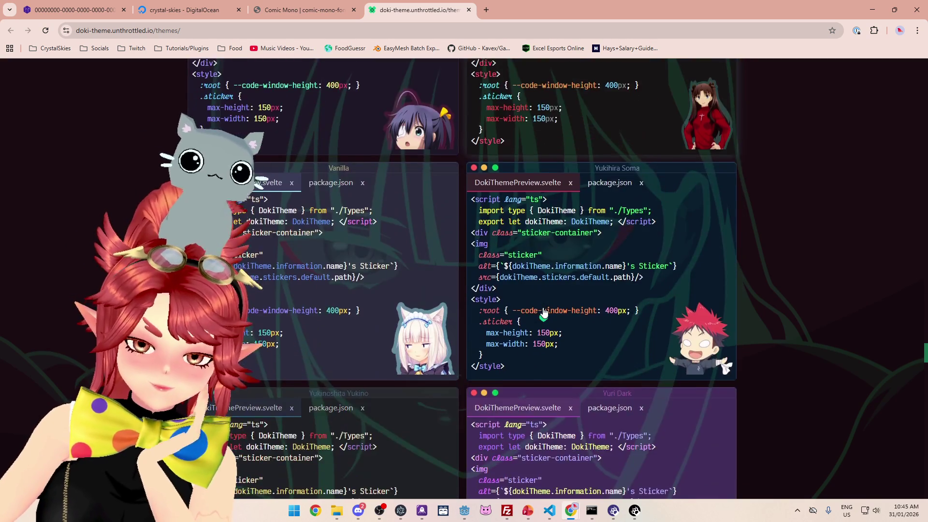
scroll(615, 285, "up", 1)
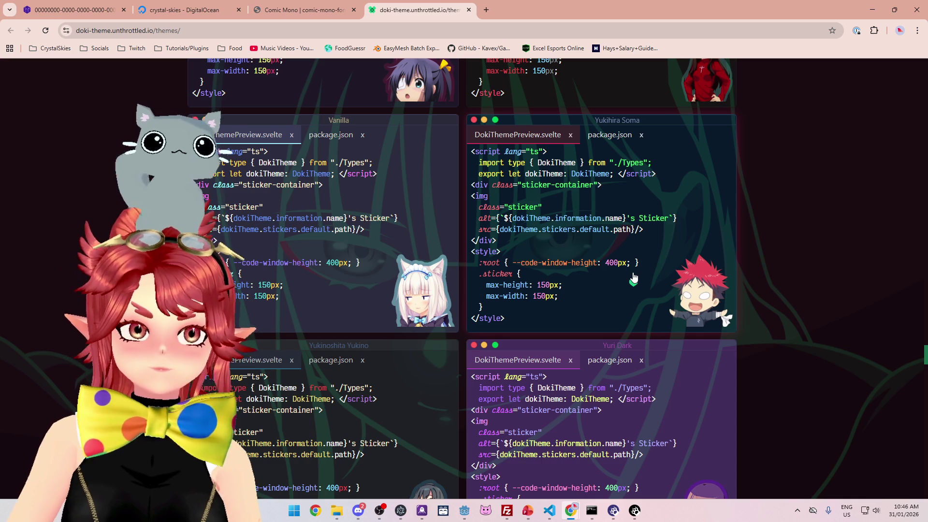
scroll(658, 259, "down", 1)
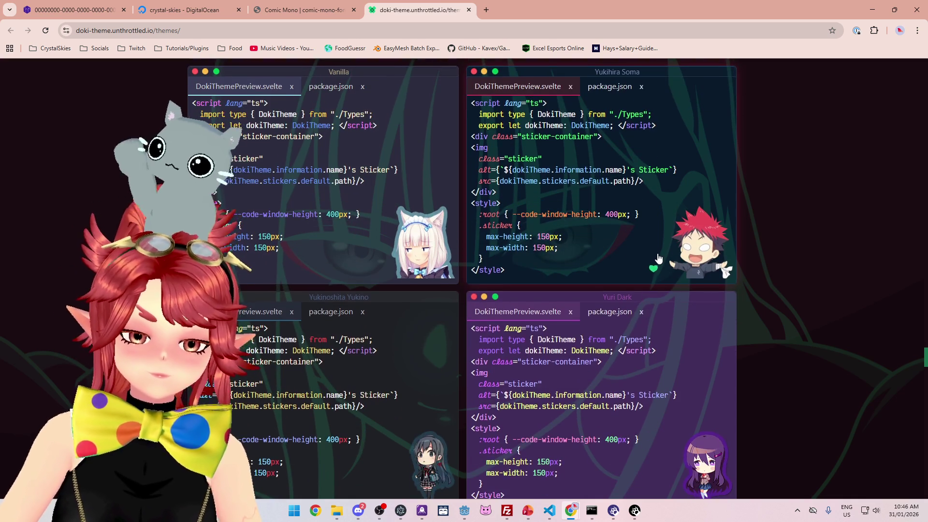
scroll(658, 259, "up", 3)
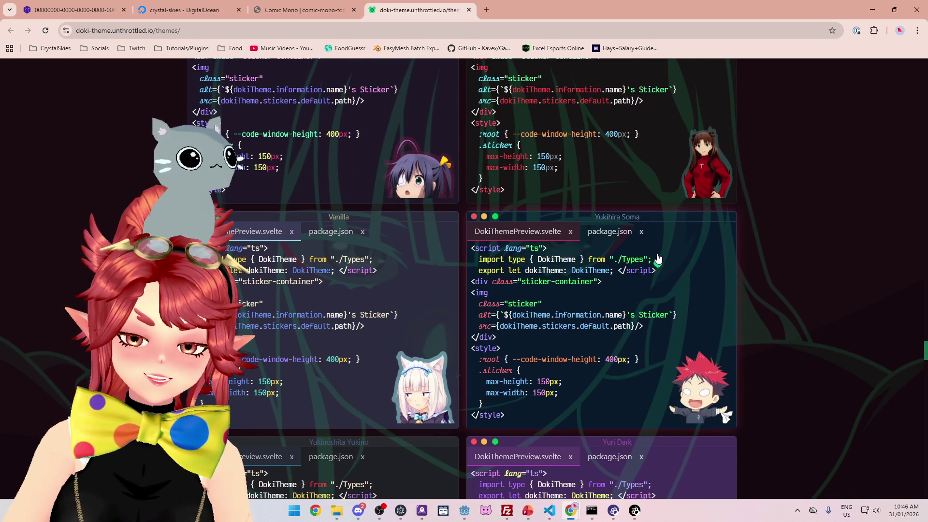
scroll(658, 259, "down", 3)
scroll(588, 213, "up", 2)
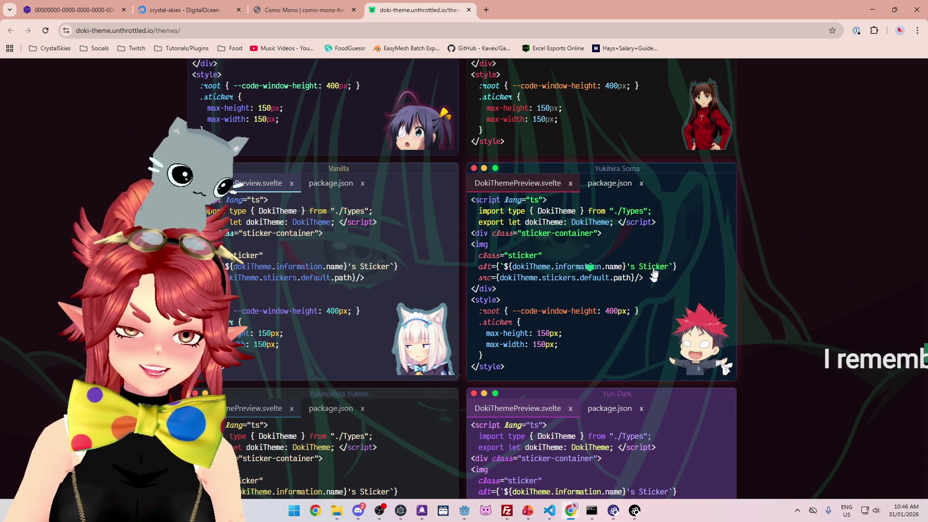
scroll(649, 290, "down", 4)
scroll(648, 300, "up", 4)
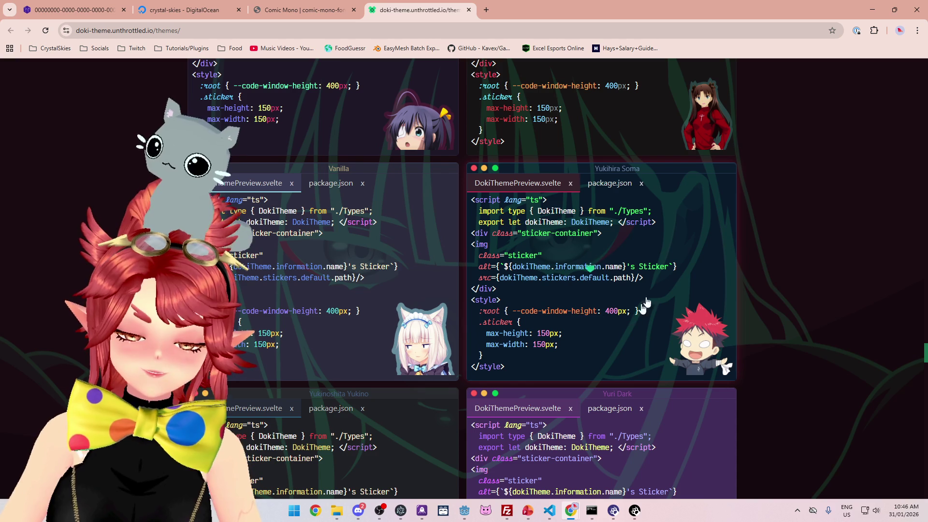
scroll(560, 240, "down", 9)
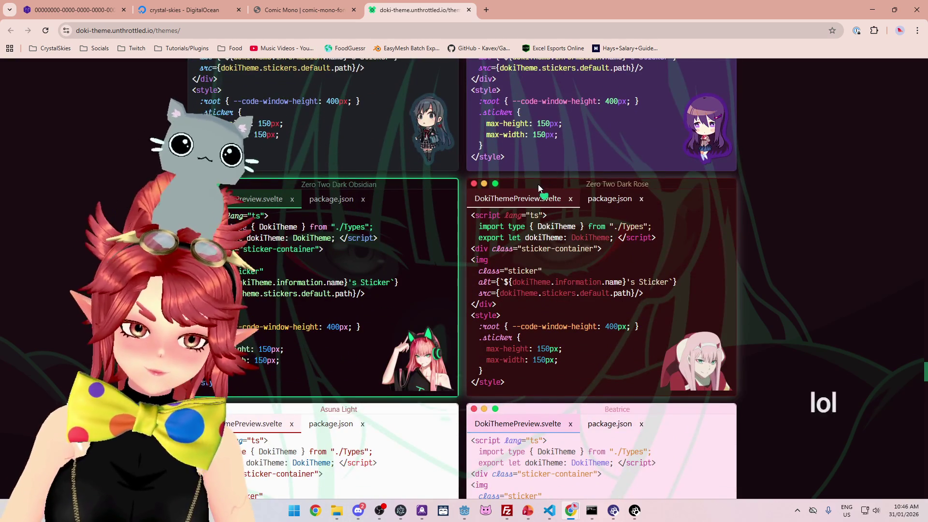
scroll(551, 191, "down", 2)
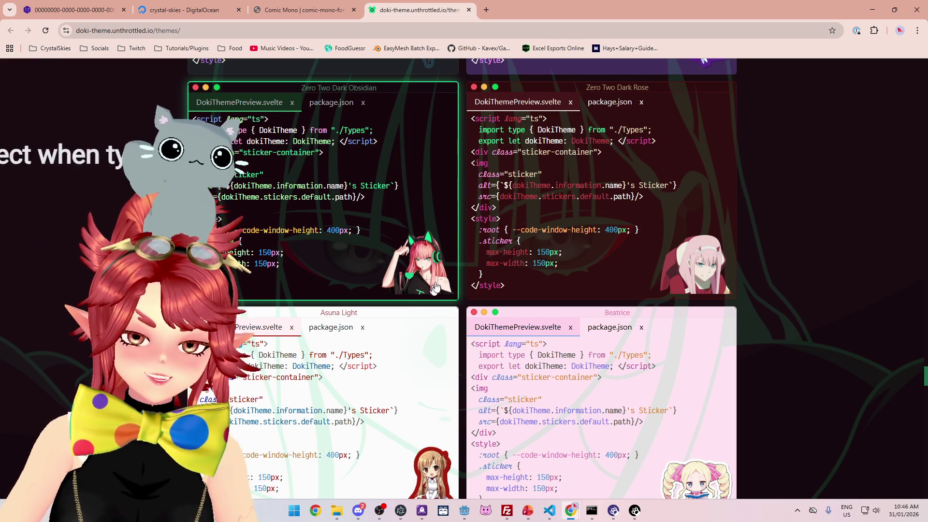
scroll(426, 292, "down", 1)
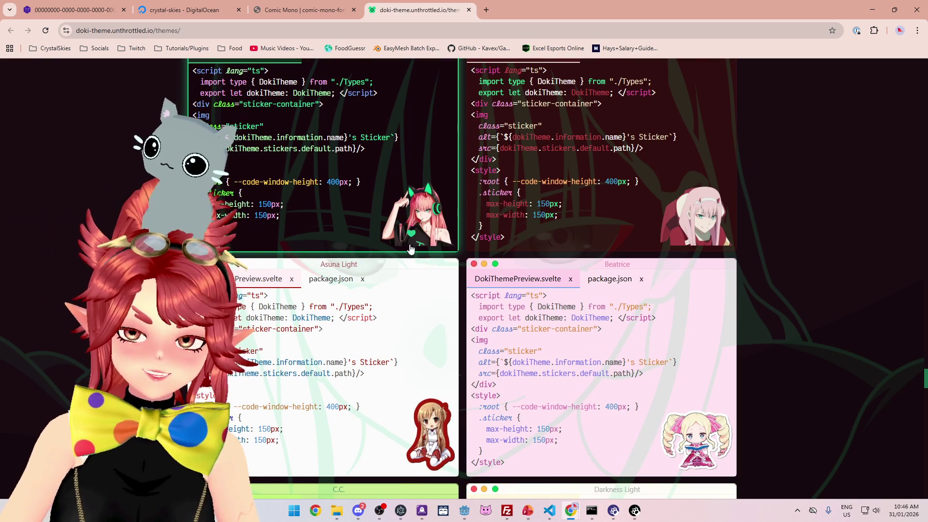
scroll(397, 228, "up", 3)
scroll(352, 250, "down", 2)
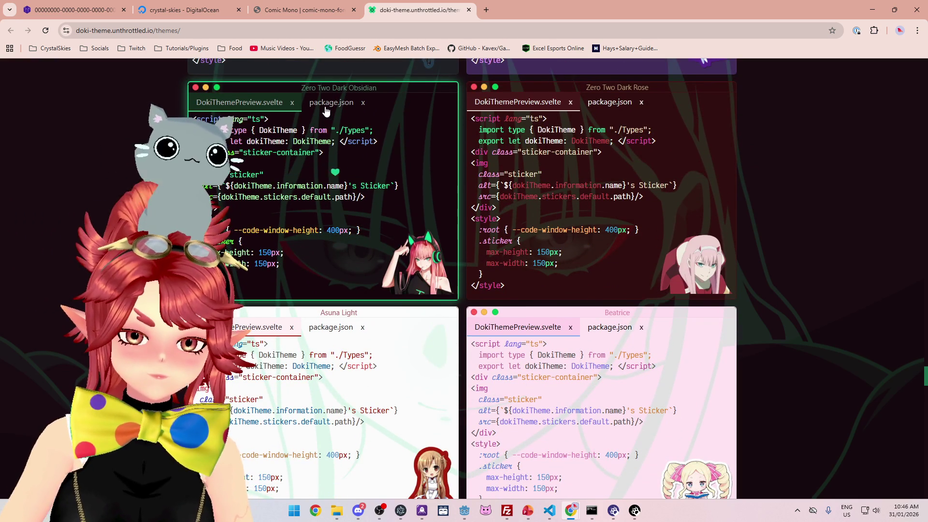
scroll(361, 215, "down", 15)
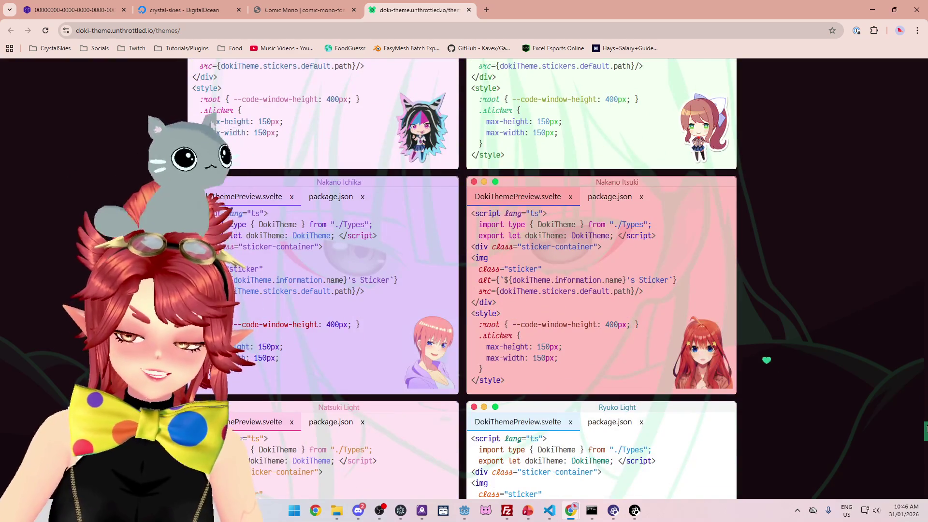
scroll(924, 430, "down", 10)
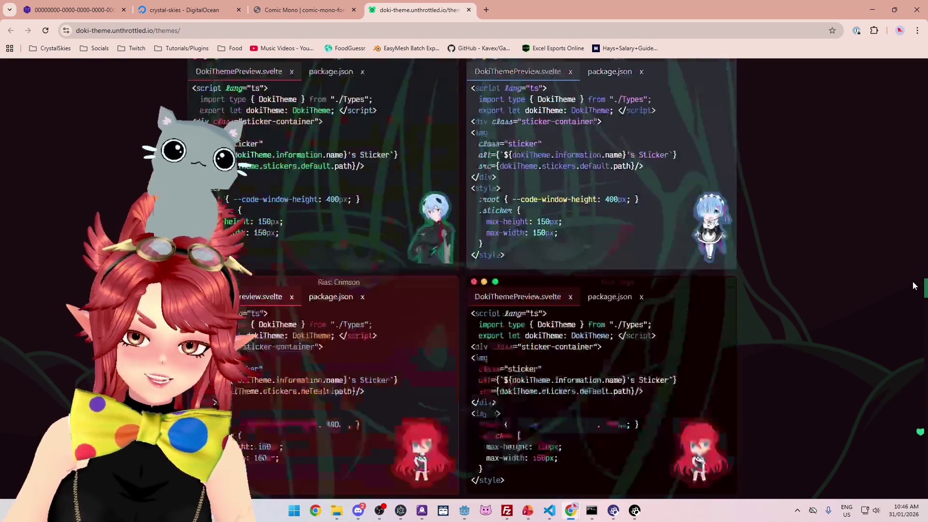
scroll(914, 285, "up", 8)
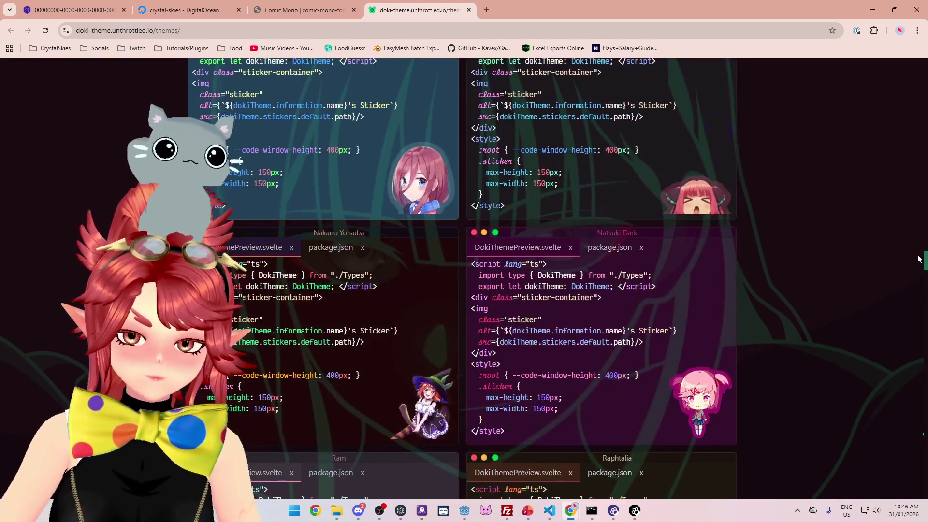
mouse_move(919, 259)
left_mouse_down()
mouse_move(924, 144)
mouse_move(924, 166)
left_mouse_up()
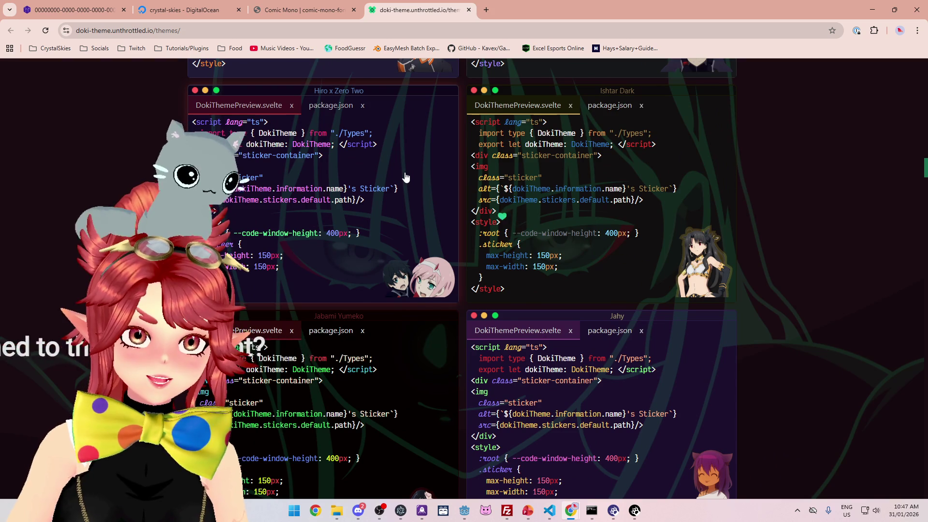
scroll(405, 177, "down", 4)
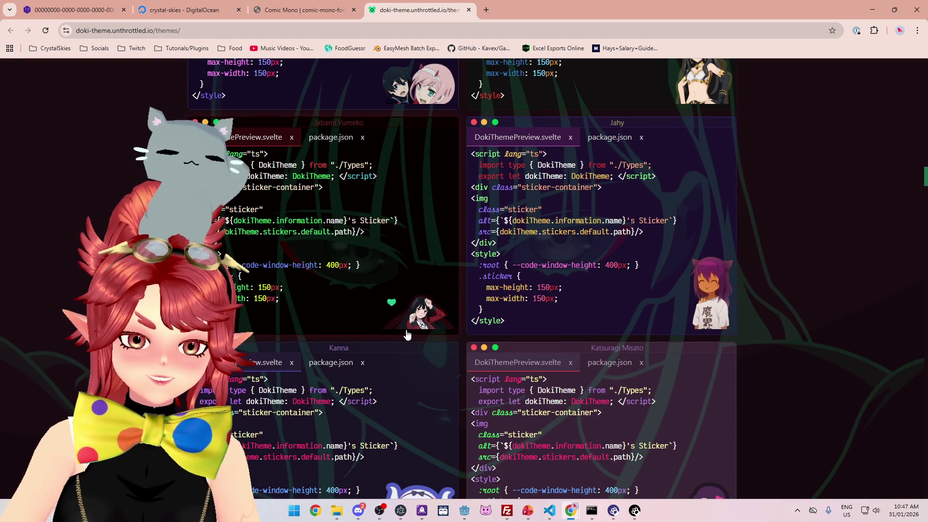
scroll(288, 250, "up", 1)
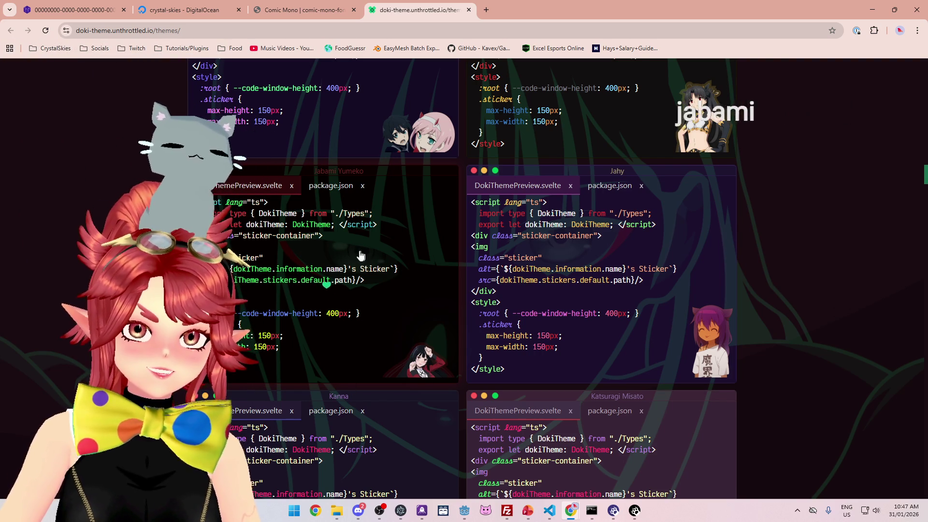
scroll(366, 256, "up", 4)
scroll(366, 384, "up", 5)
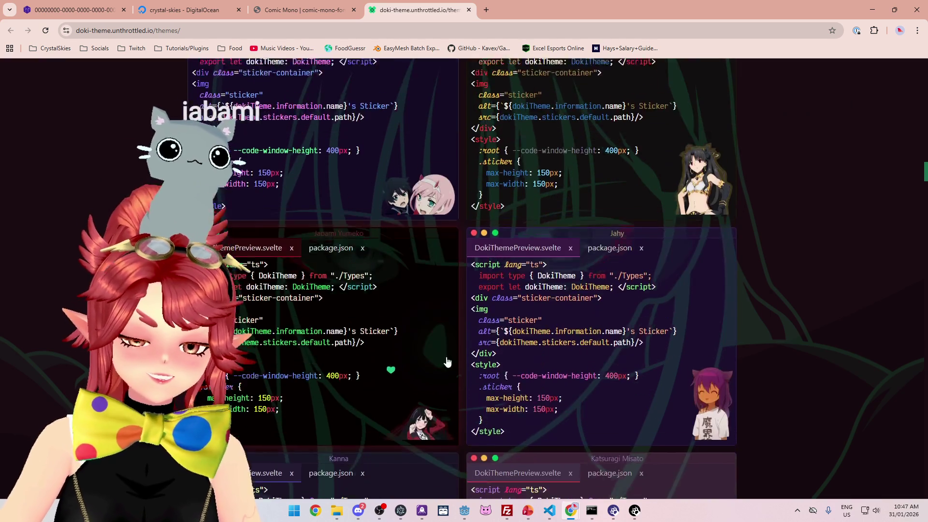
scroll(518, 328, "up", 8)
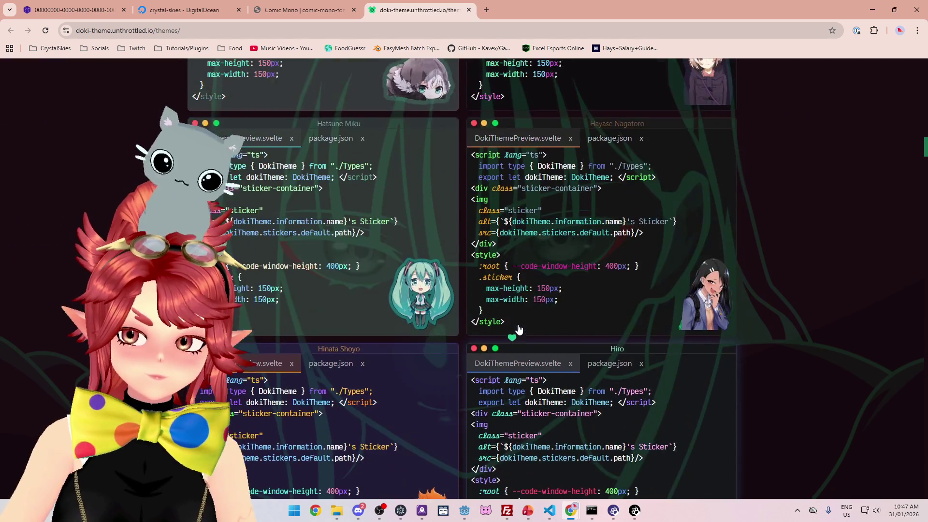
scroll(518, 328, "up", 8)
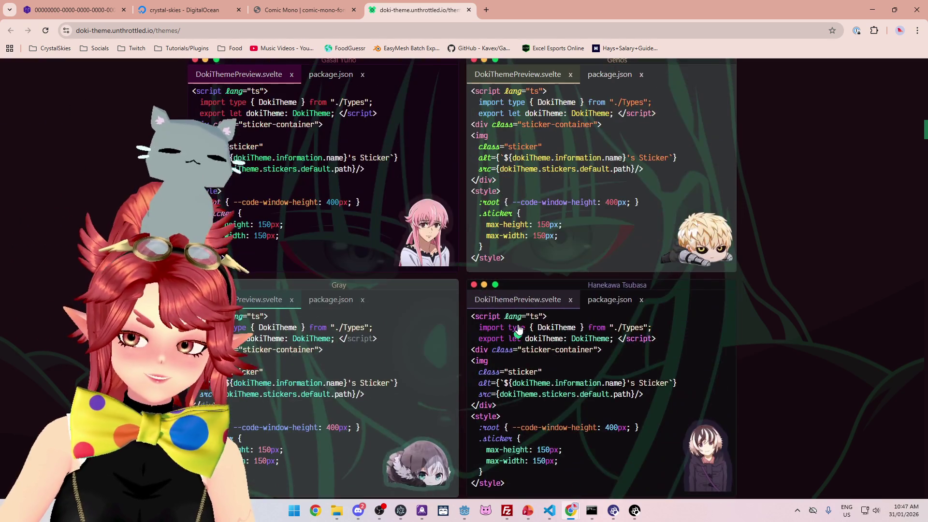
scroll(518, 328, "up", 6)
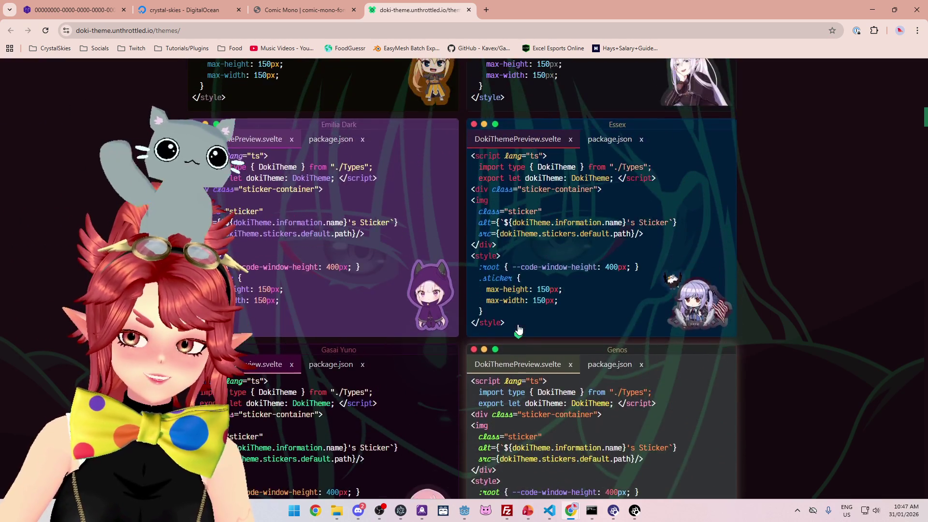
scroll(518, 329, "down", 8)
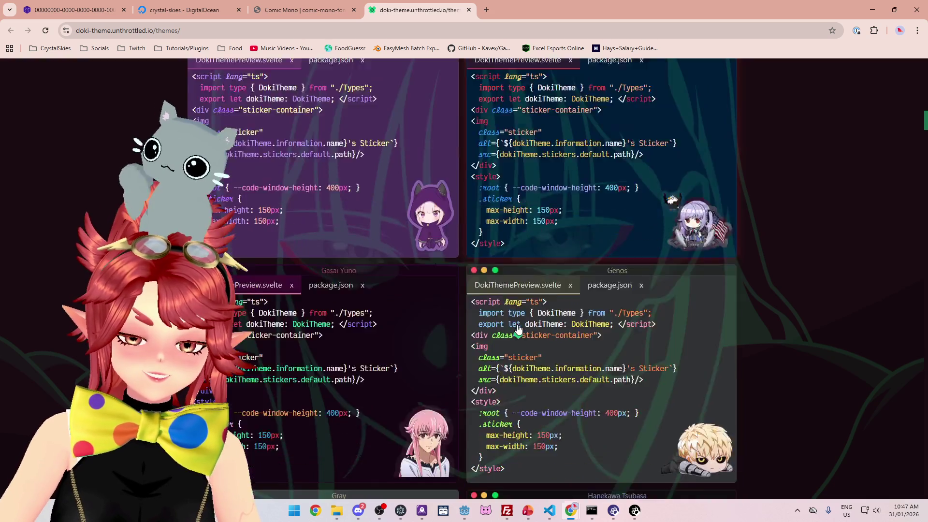
scroll(518, 328, "up", 10)
scroll(518, 329, "up", 10)
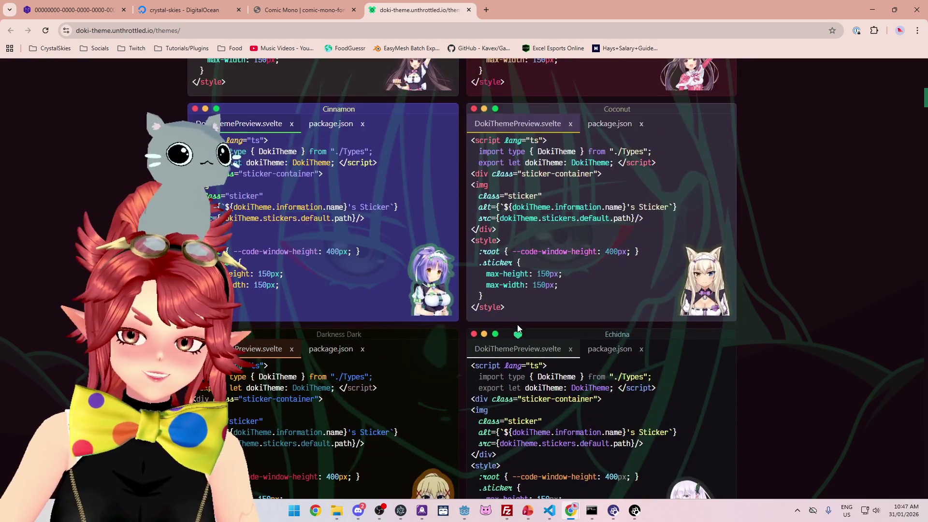
scroll(518, 328, "up", 5)
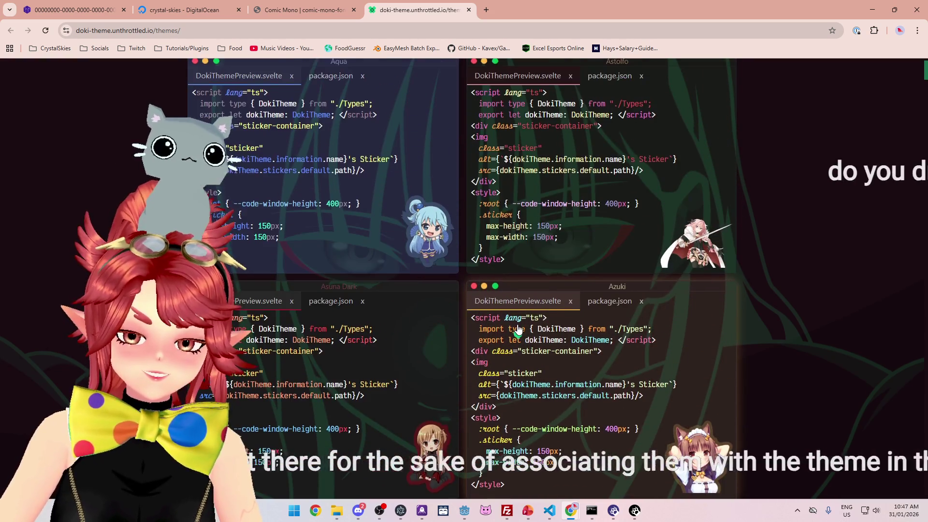
scroll(518, 329, "down", 2)
scroll(518, 329, "up", 1)
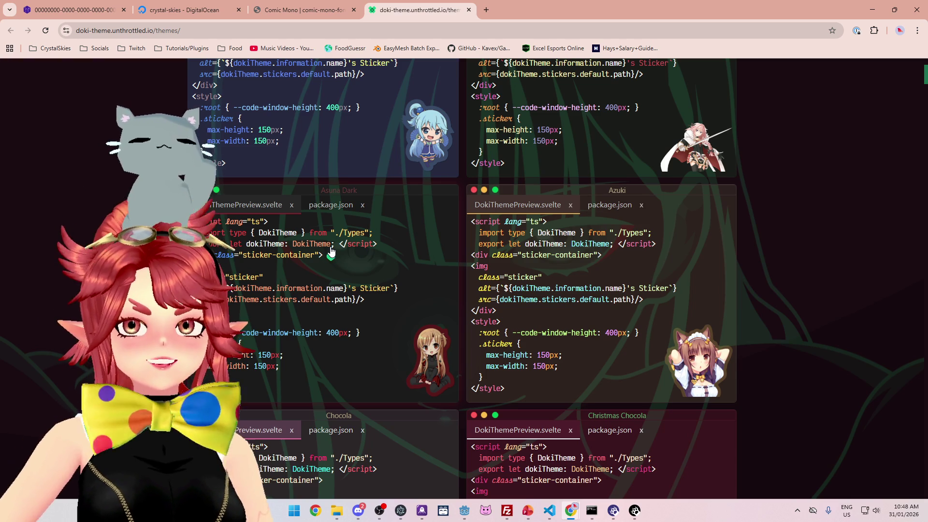
scroll(375, 286, "up", 2)
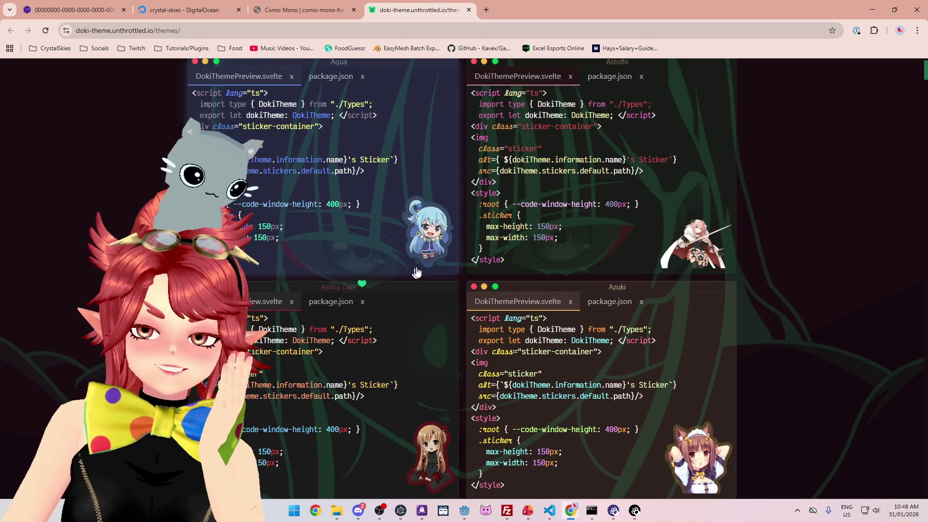
scroll(408, 270, "up", 1)
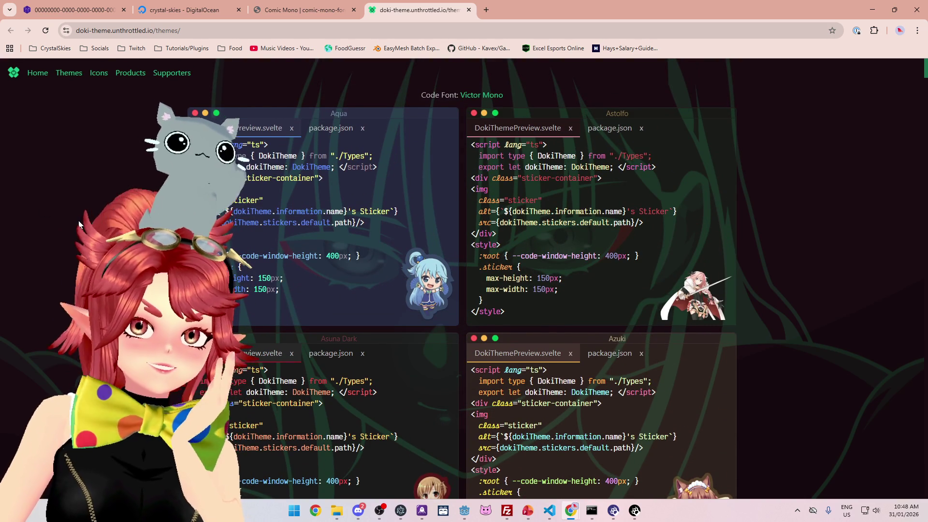
scroll(75, 215, "down", 4)
scroll(74, 215, "down", 3)
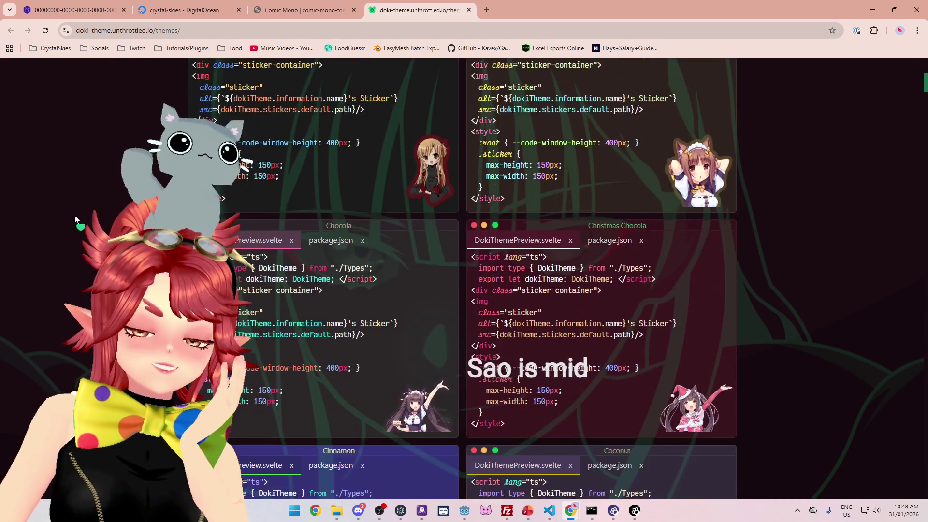
scroll(75, 215, "up", 3)
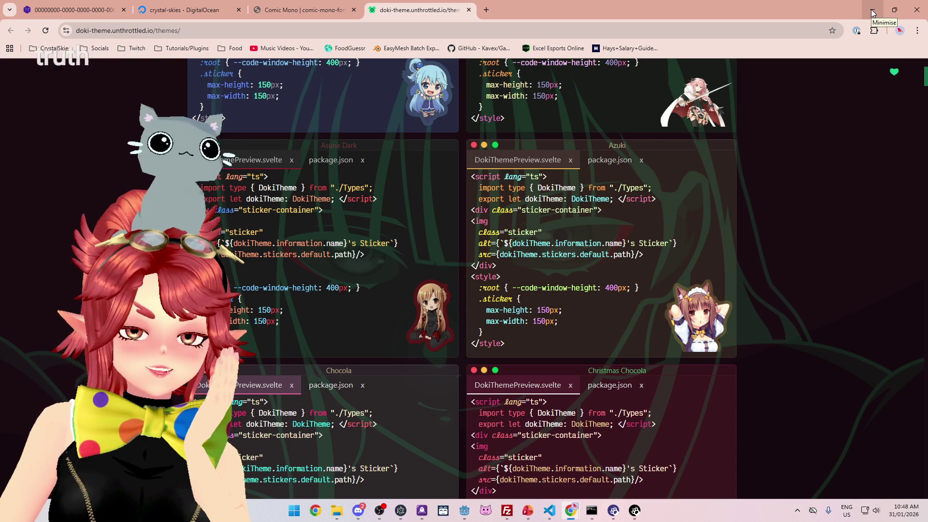
left_click(873, 13)
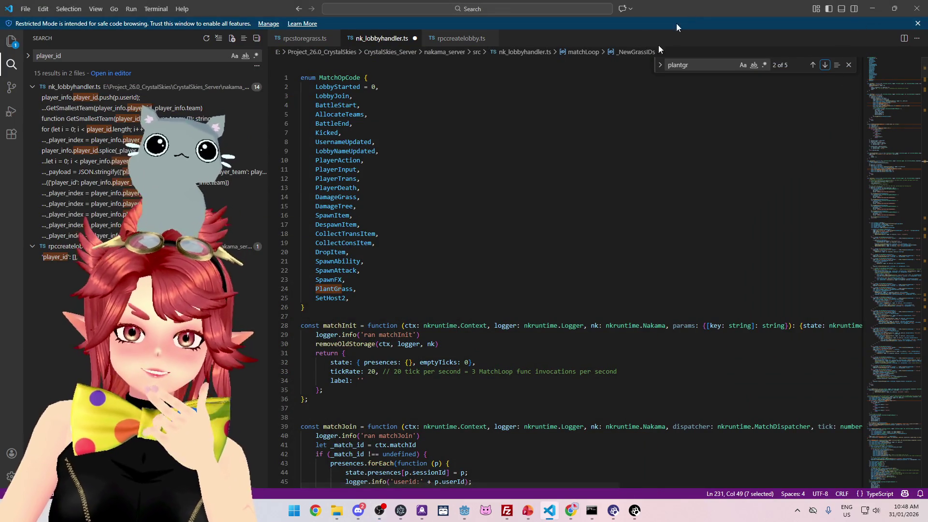
Scroll nk_lobbyhandler.ts past the MatchOpCode enum to matchInit's tickRate of 20.
scroll(638, 252, "down", 3)
scroll(638, 252, "down", 2)
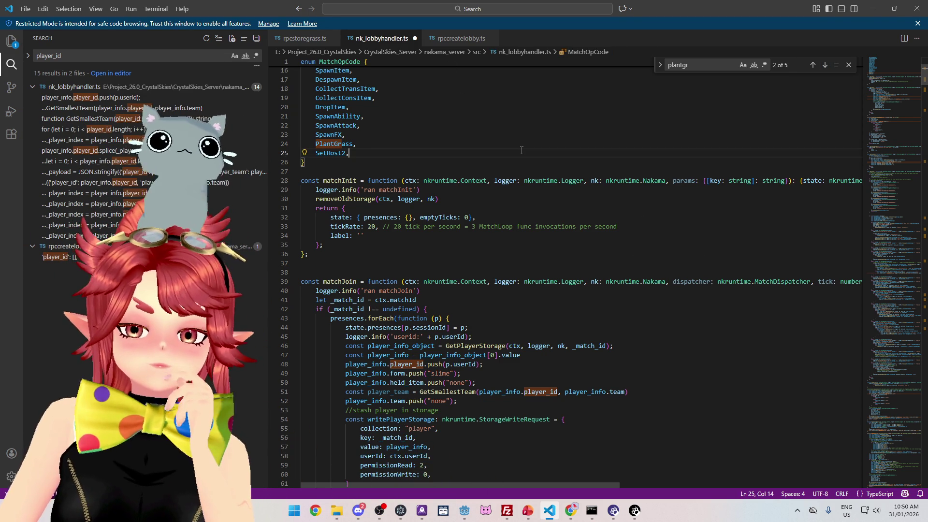
scroll(521, 150, "down", 3)
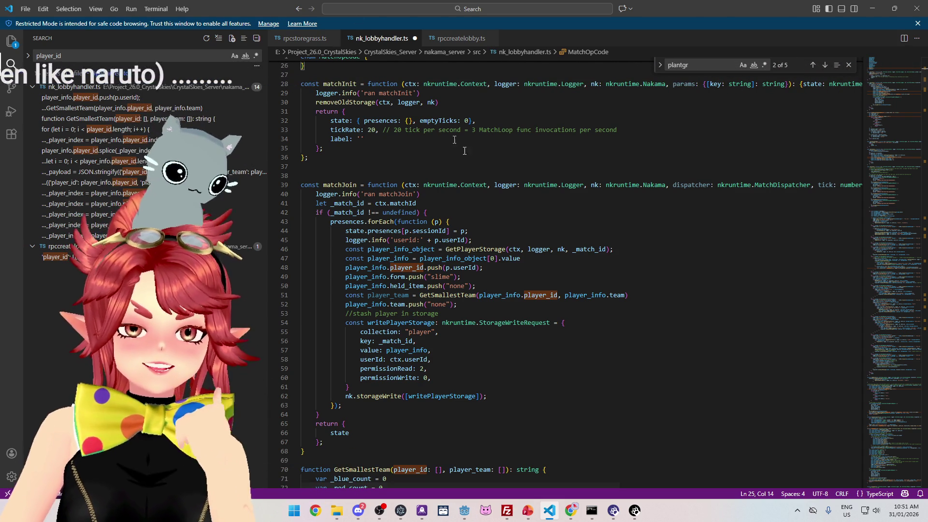
left_click(477, 200)
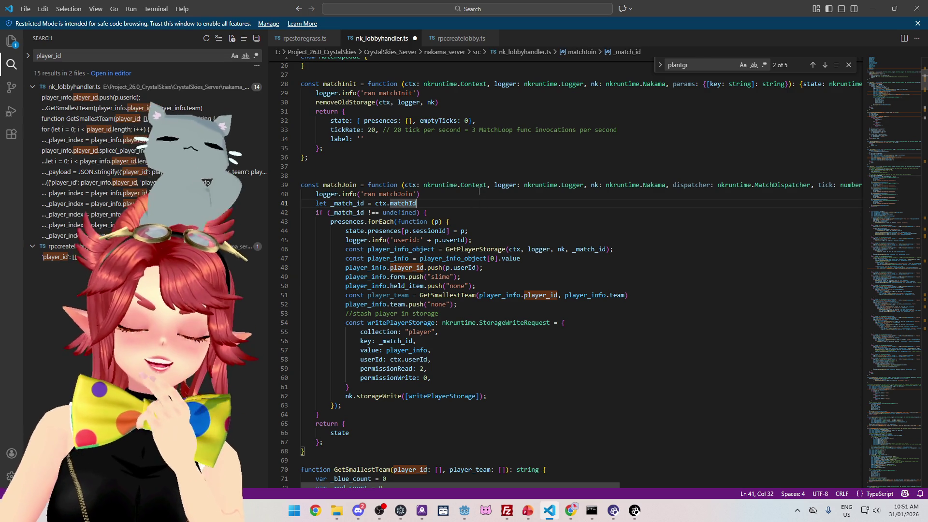
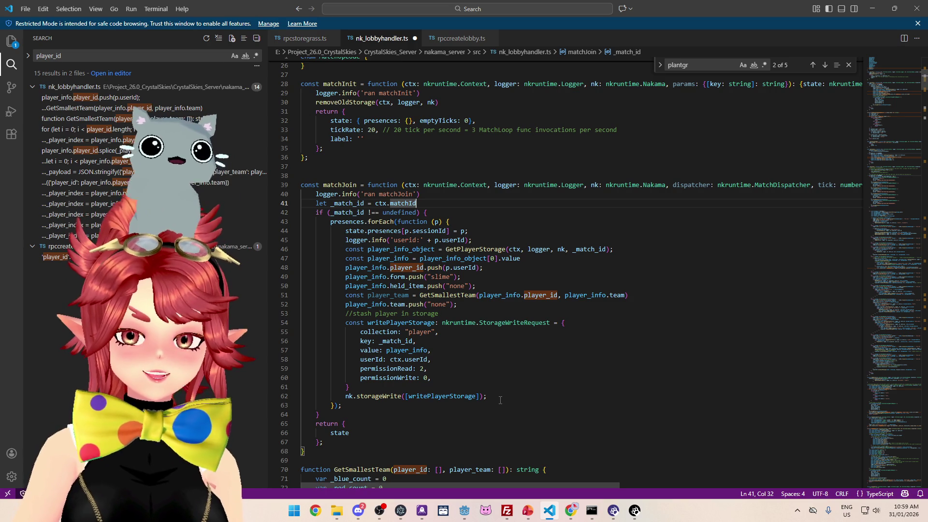
Place the cursor at the end of the permissionWrite line, then switch to the doki-theme browser window.
left_click(501, 377)
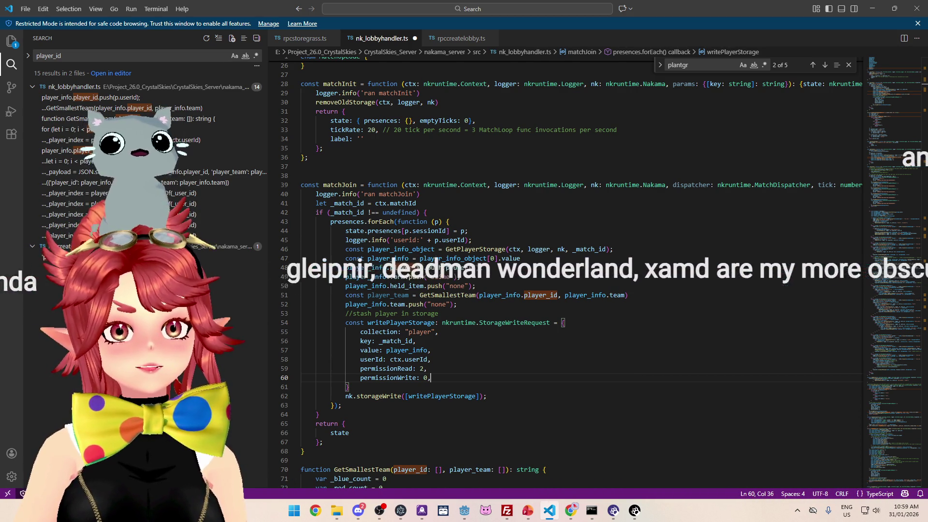
key("alt+Tab")
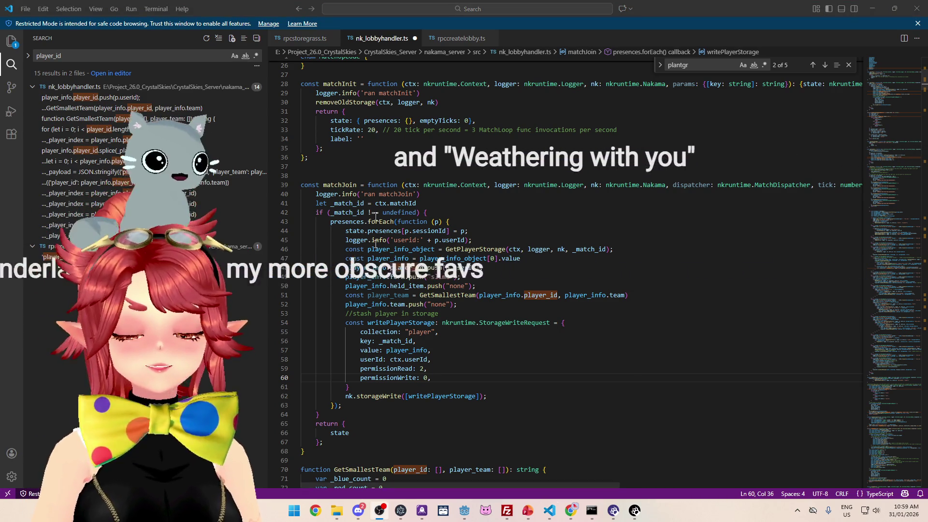
mouse_move(570, 510)
left_click(524, 466)
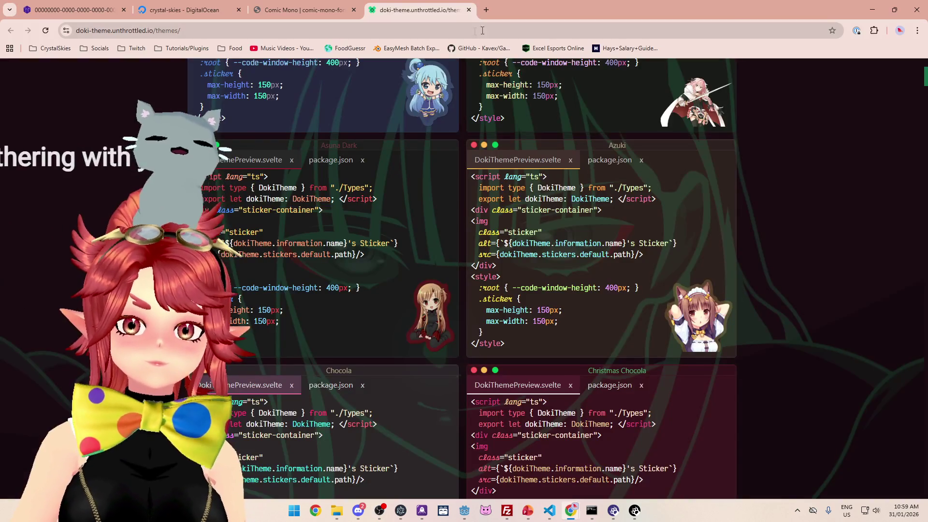
Search Google for 'watashi ga motete doushunda' in a new tab.
left_click(487, 14)
type("watashi ga motete doushunda")
key("Return")
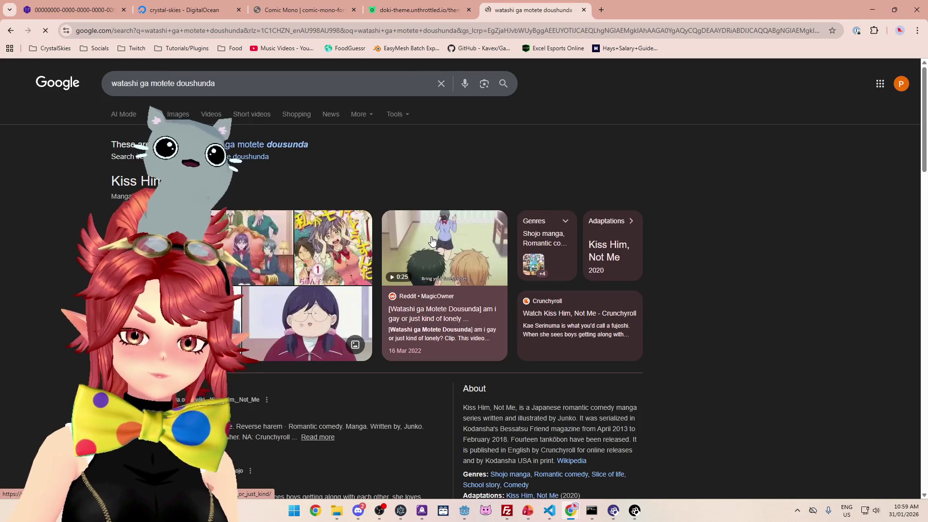